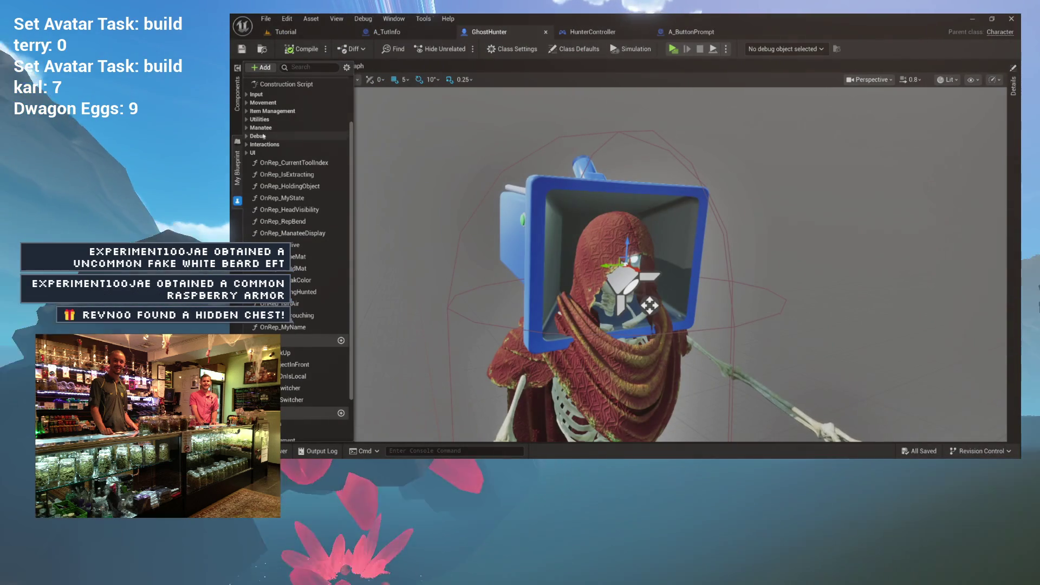
Collapse the Graphs list and add a new HighlightLocation function under Functions
scroll(269, 146, up, 2)
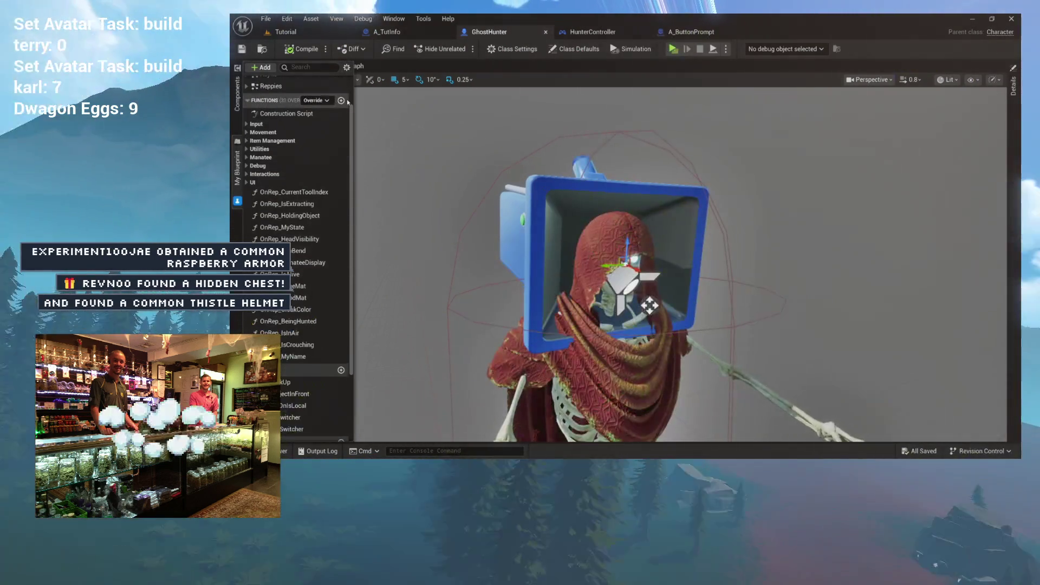
click(347, 102)
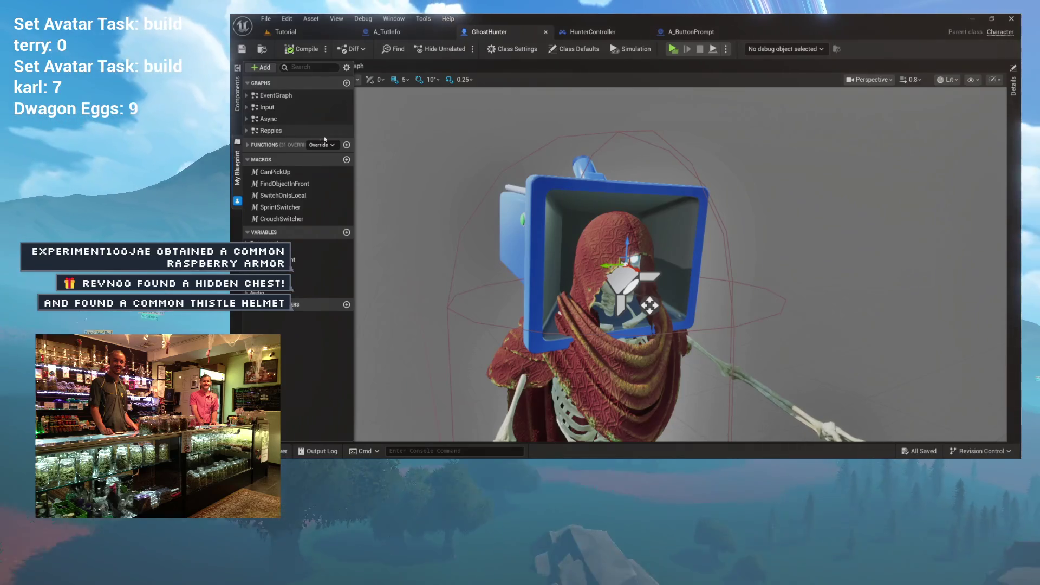
click(271, 82)
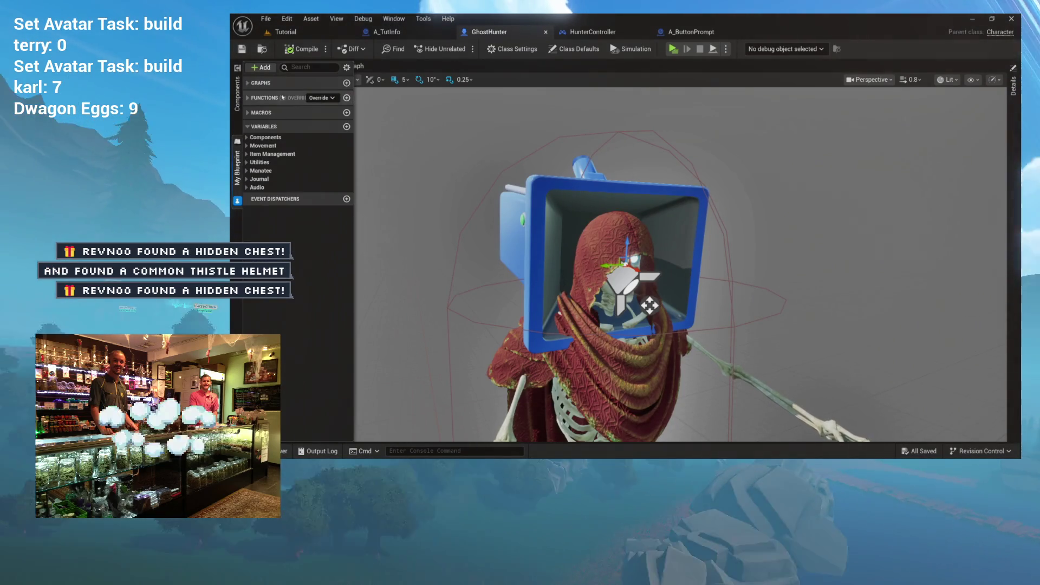
click(276, 98)
click(340, 97)
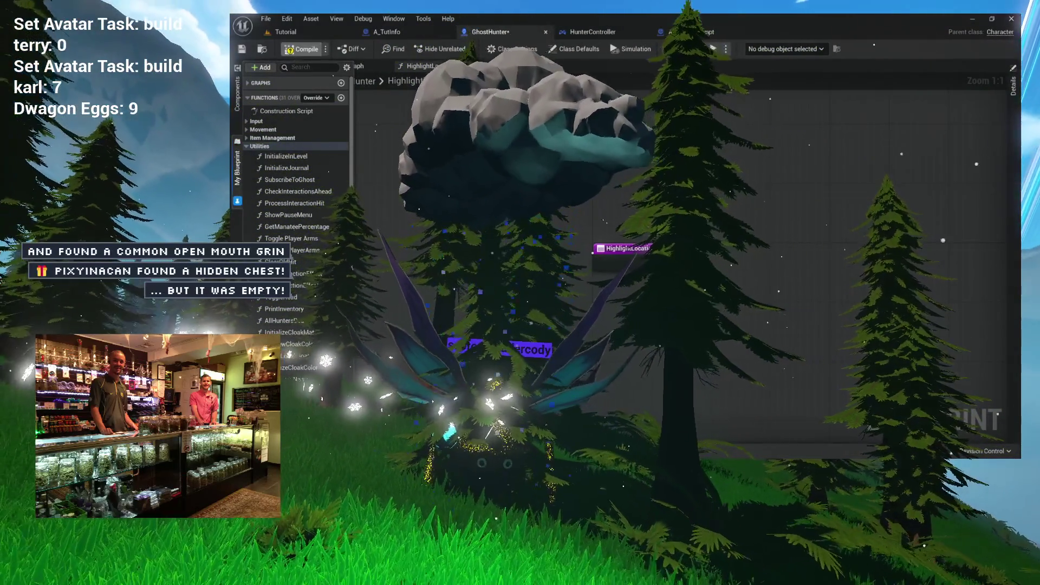
Place a validated My Controller getter after the HighlightLocation entry node
key(F7)
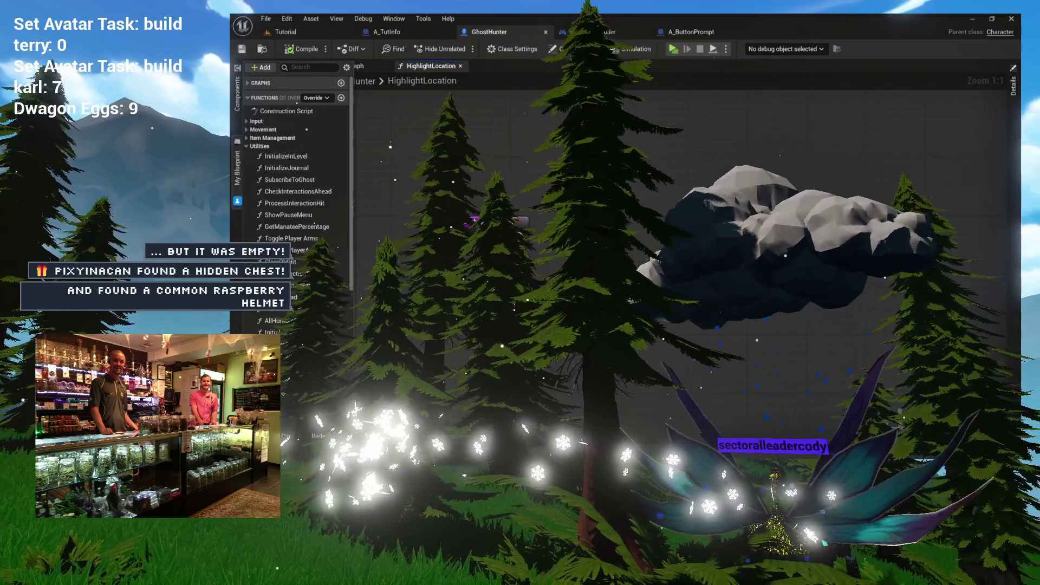
right_click(592, 180)
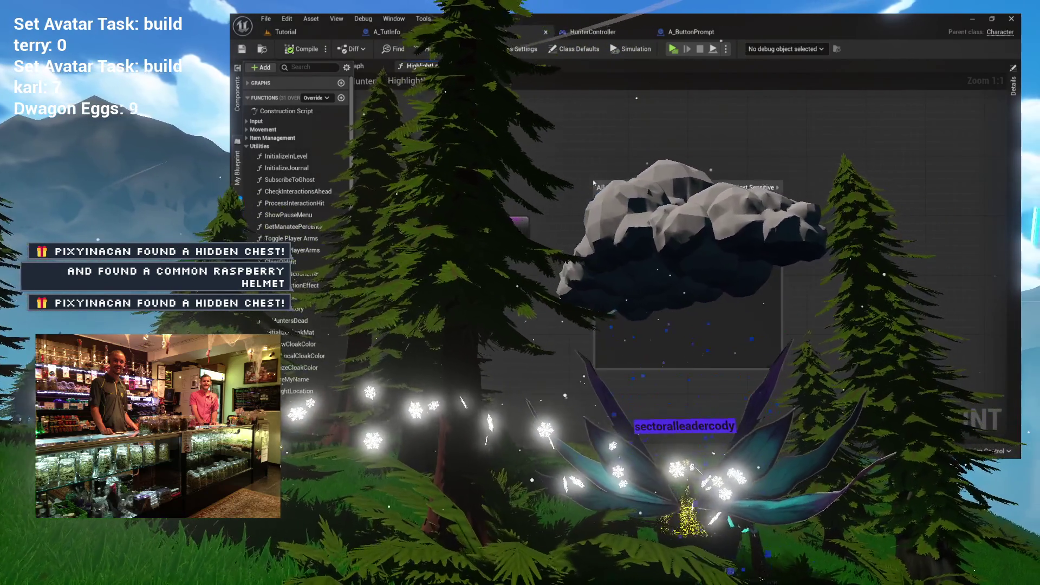
text(my controller)
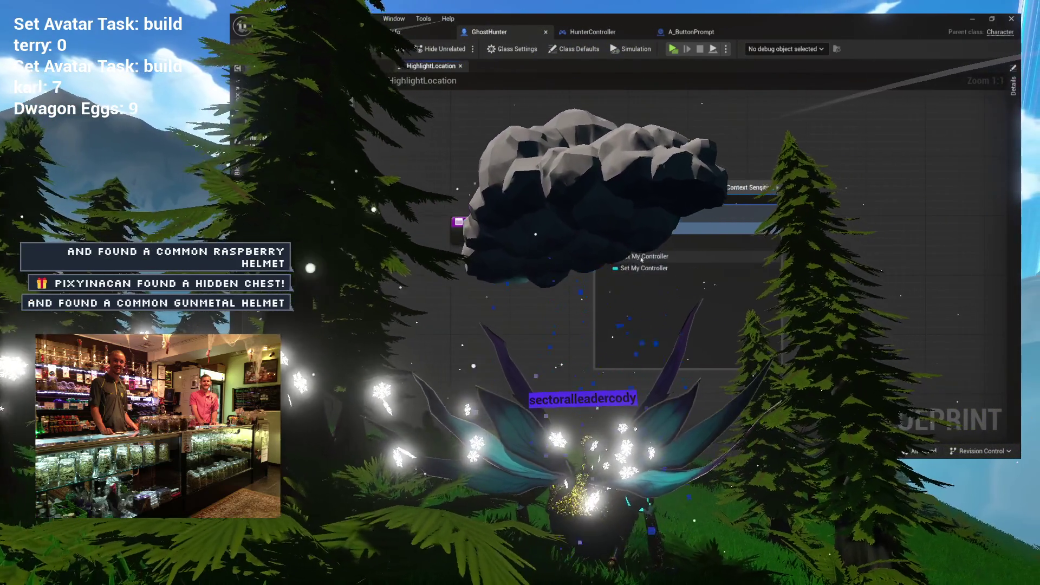
click(650, 256)
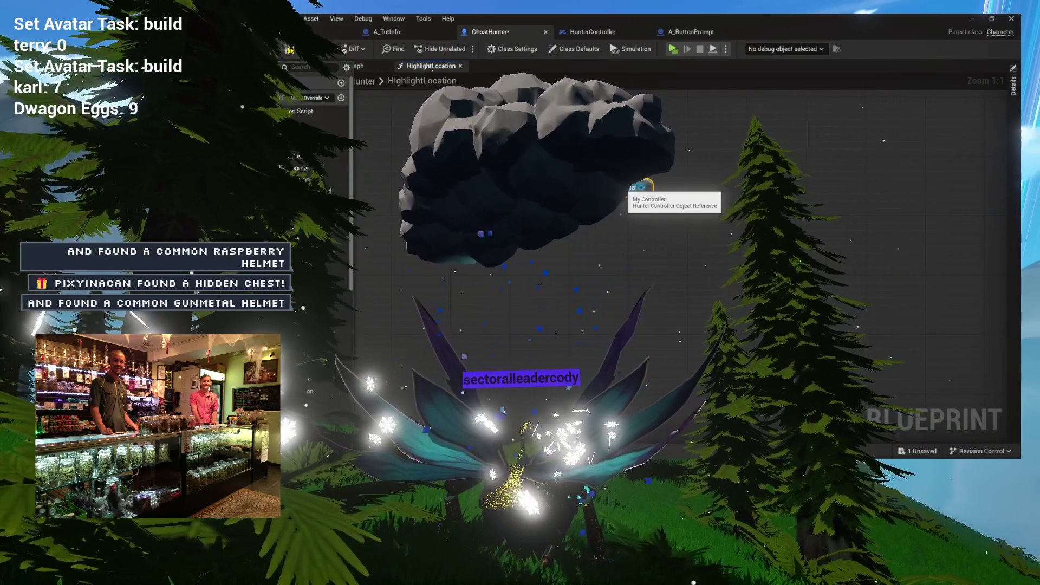
mouse_move(624, 191)
mouse_down()
mouse_move(698, 293)
mouse_move(601, 197)
mouse_move(596, 233)
mouse_up()
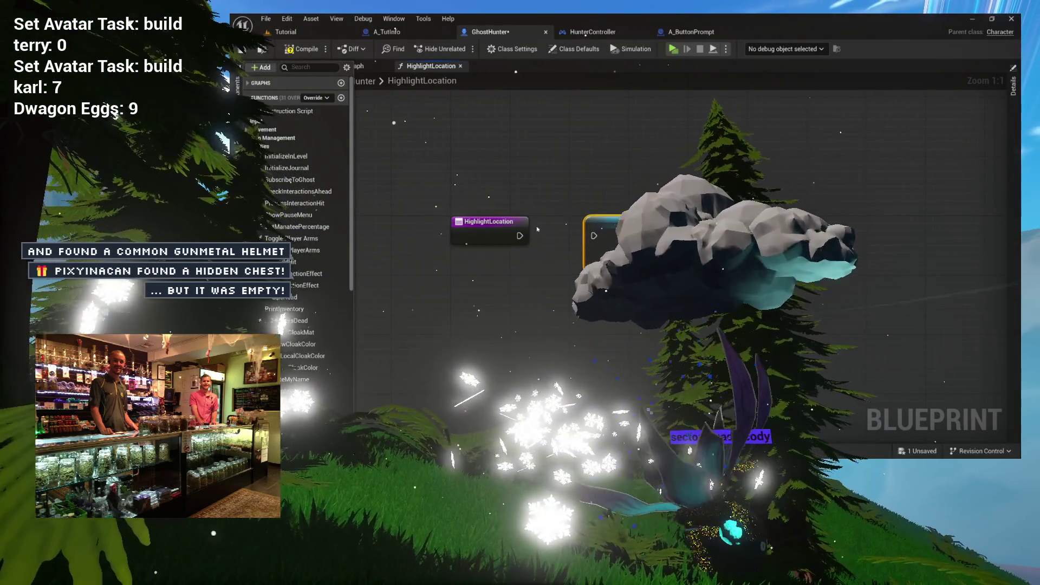
mouse_move(520, 236)
mouse_down()
mouse_move(595, 236)
mouse_move(536, 237)
mouse_up()
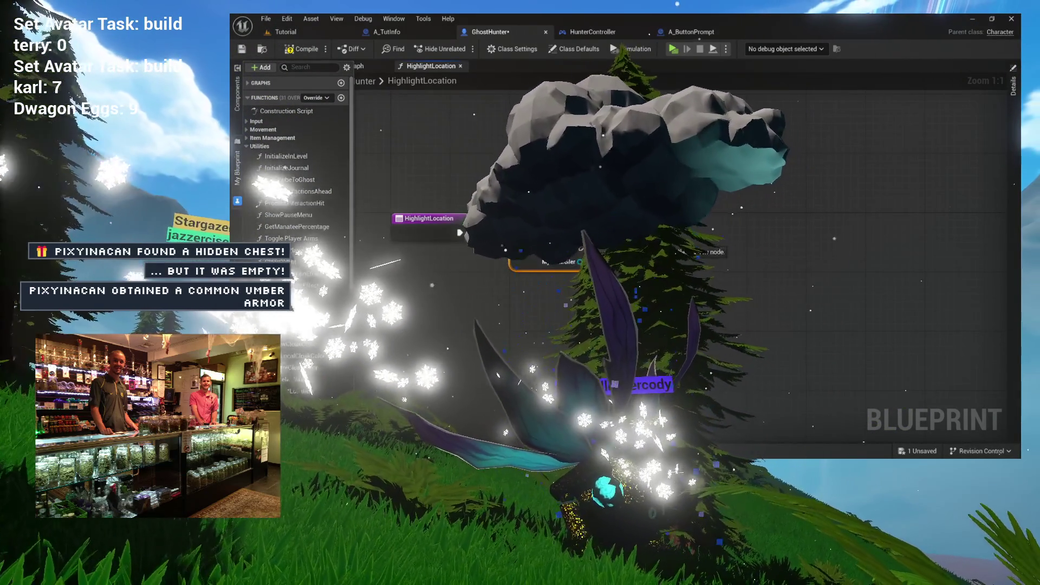
Call Highlight Object on My Controller, passing New Target and Blend Time
drag(669, 247, 664, 245)
text(high)
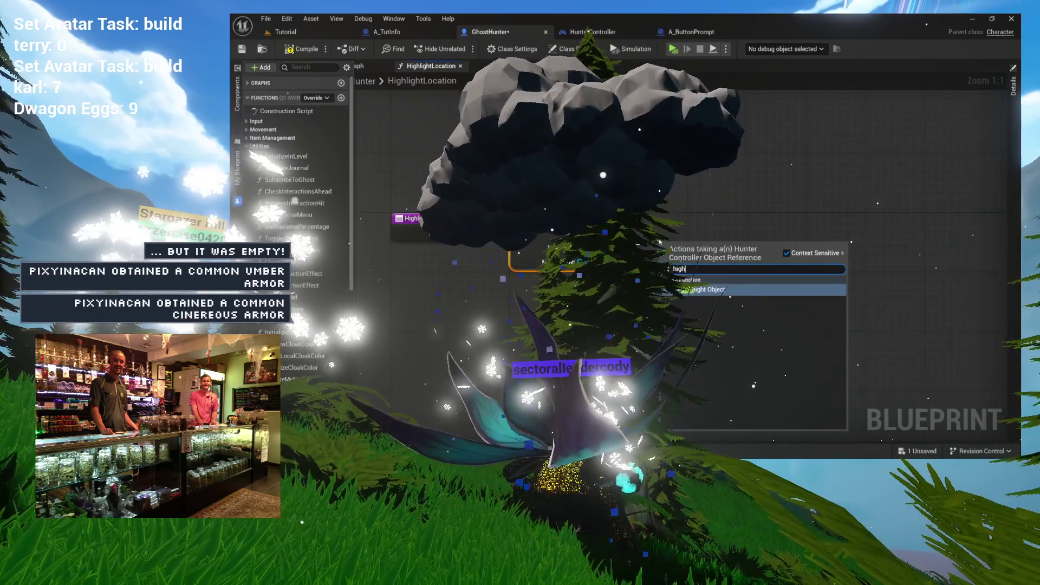
key(Return)
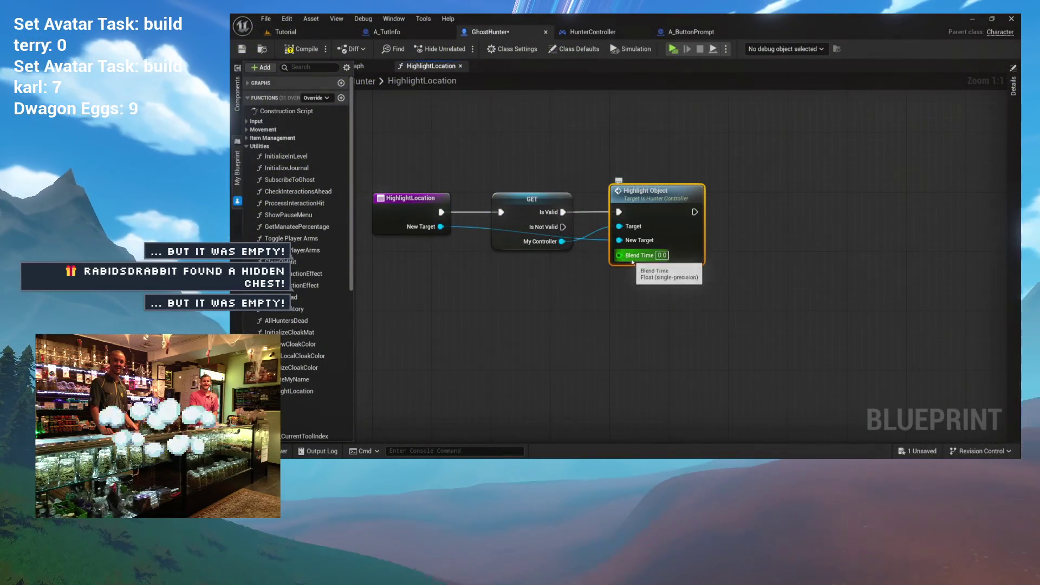
drag(619, 255, 383, 234)
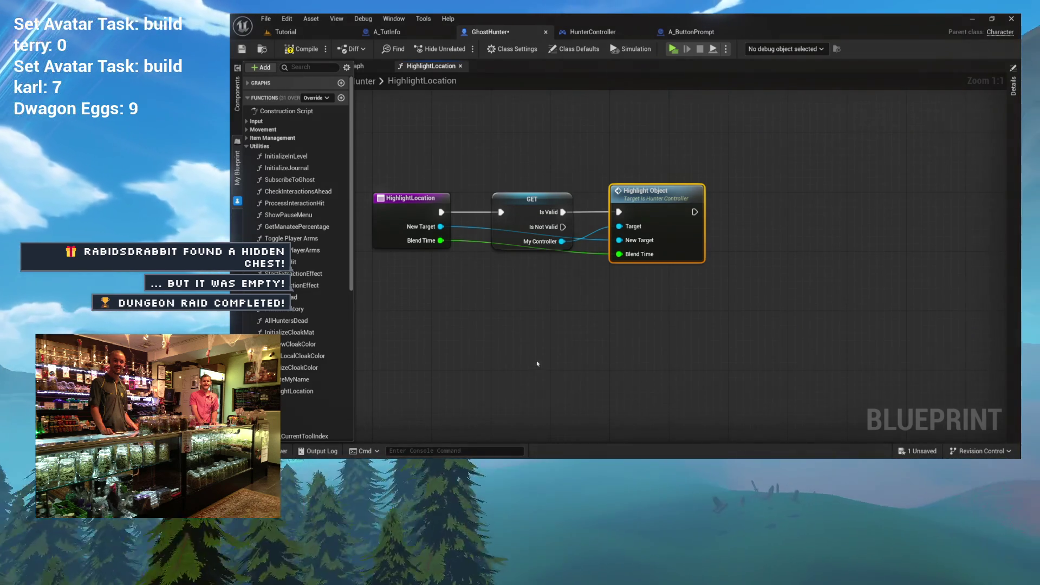
drag(530, 281, 552, 268)
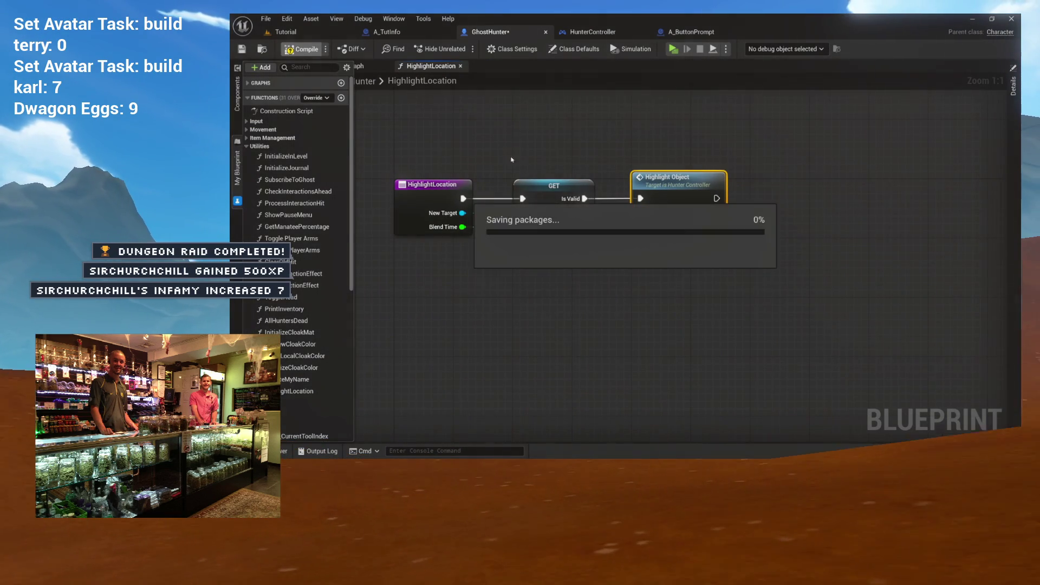
In HunterController's HighlightObject, add an Is Local Player Controller node before Set View Target with Blend
double_click(672, 177)
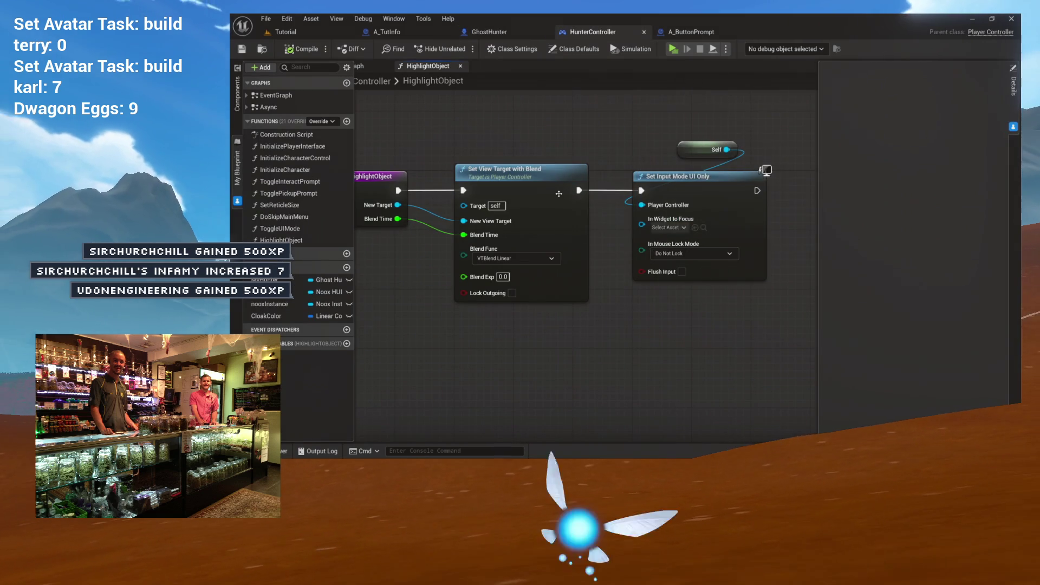
mouse_move(666, 134)
mouse_down()
mouse_move(488, 211)
mouse_move(692, 187)
mouse_up()
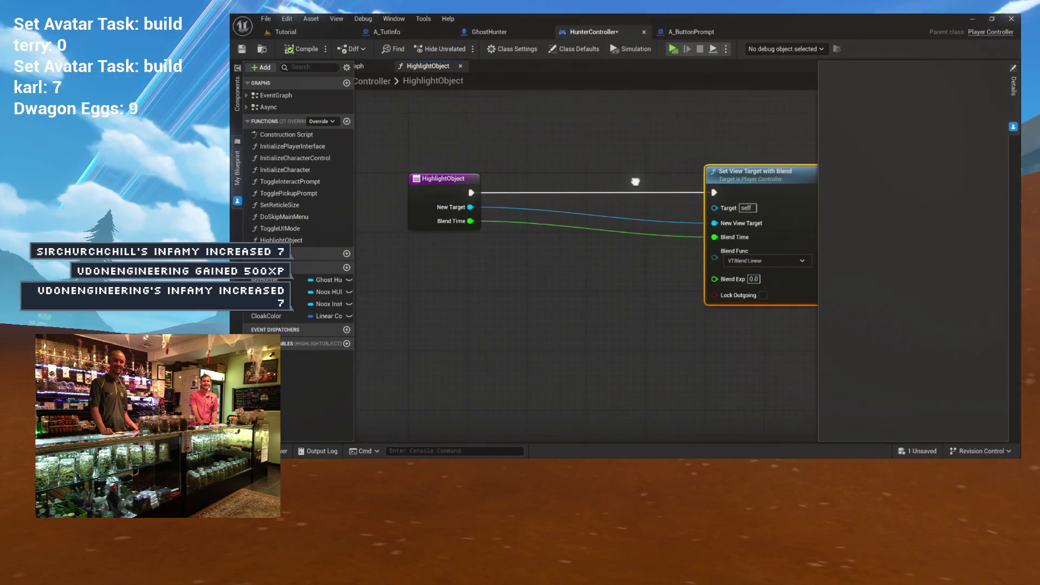
right_click(667, 179)
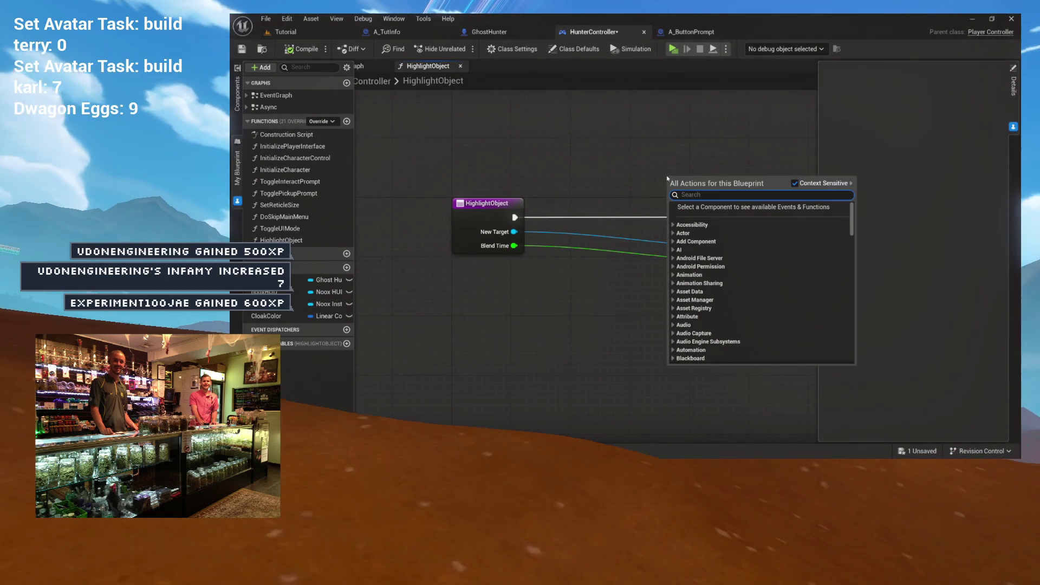
text(get)
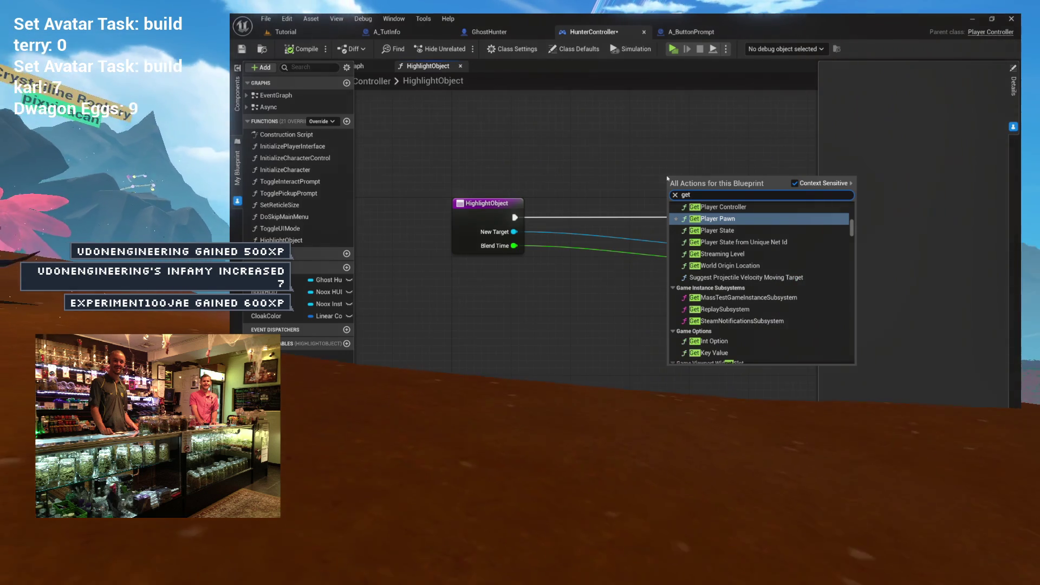
key(BackSpace)
key(BackSpace)
key(BackSpace)
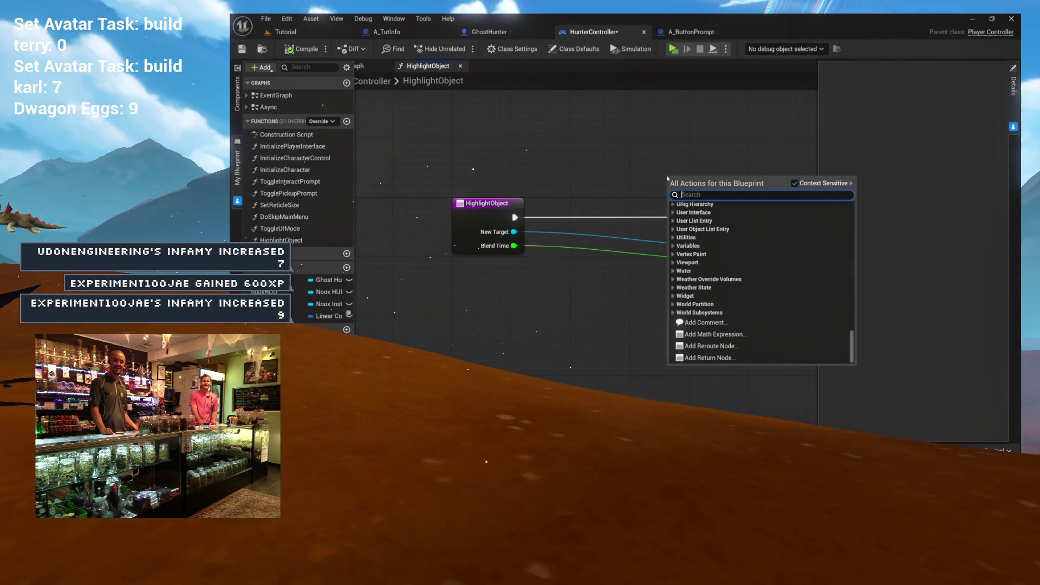
text(local)
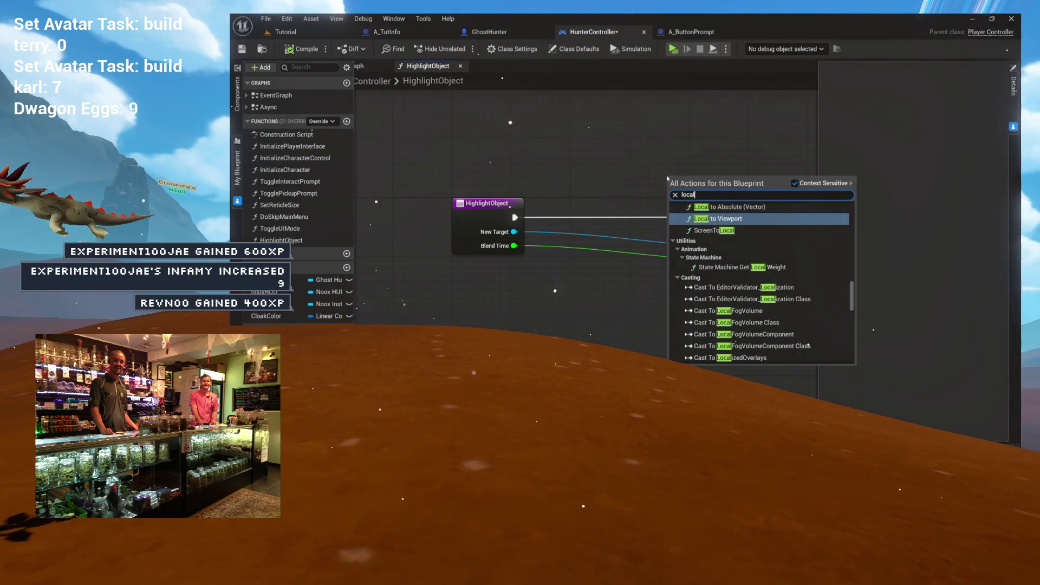
text( player c)
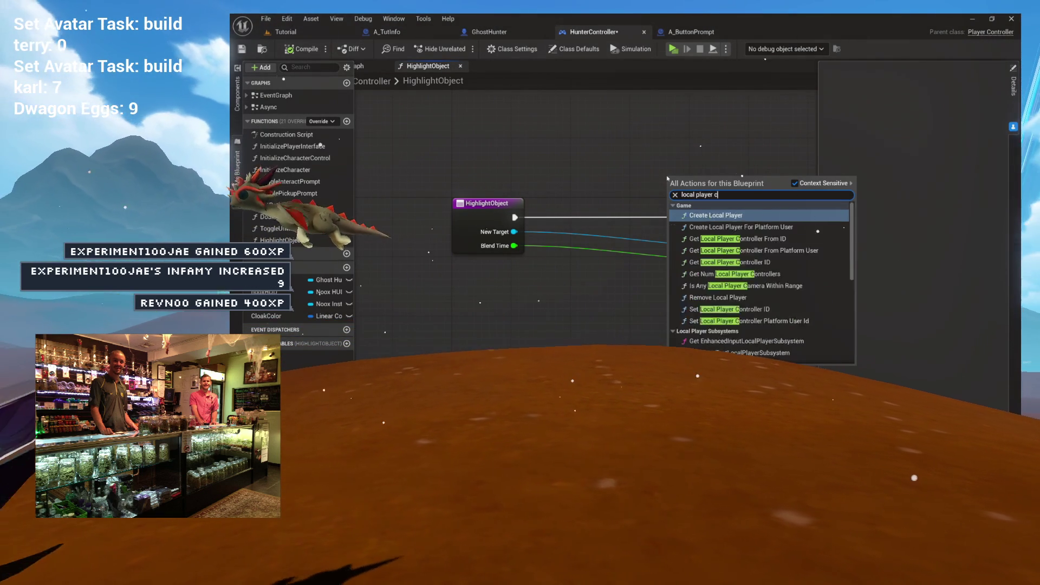
text(ontroller)
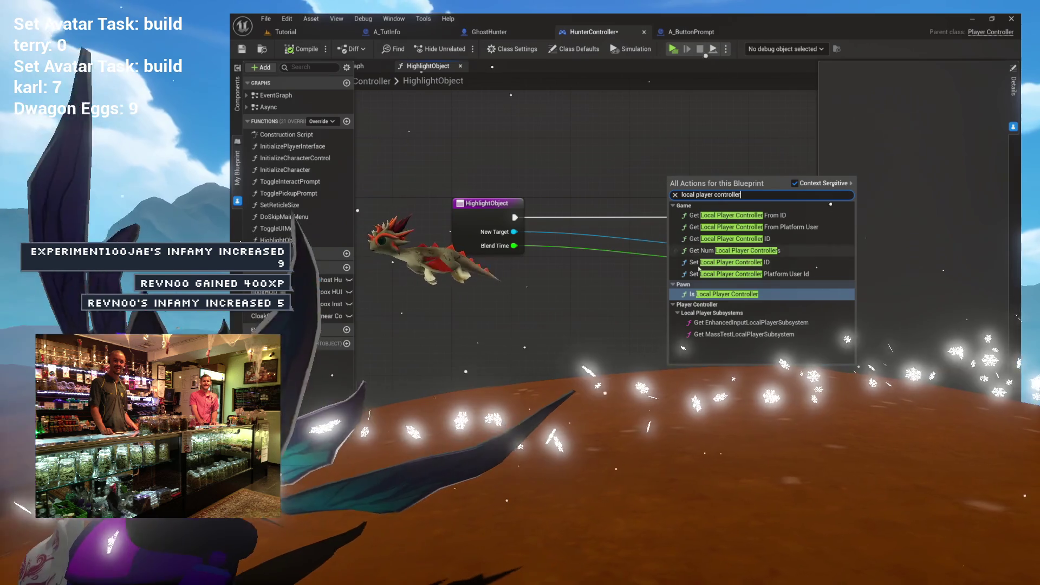
click(712, 295)
mouse_move(700, 207)
mouse_down()
mouse_move(619, 169)
mouse_move(522, 152)
mouse_up()
Feed Is Local Player Controller into a Branch gating Set View Target with Blend
mouse_move(586, 145)
mouse_down()
mouse_move(601, 203)
mouse_move(536, 201)
mouse_move(573, 176)
mouse_move(518, 191)
mouse_up()
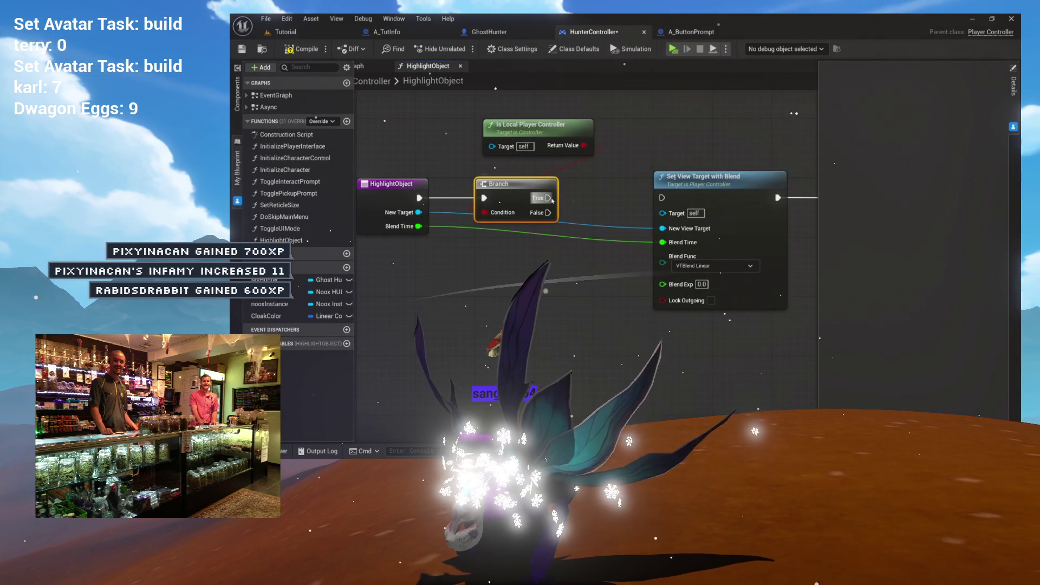
mouse_move(644, 189)
mouse_down()
mouse_move(677, 178)
mouse_move(641, 149)
mouse_up()
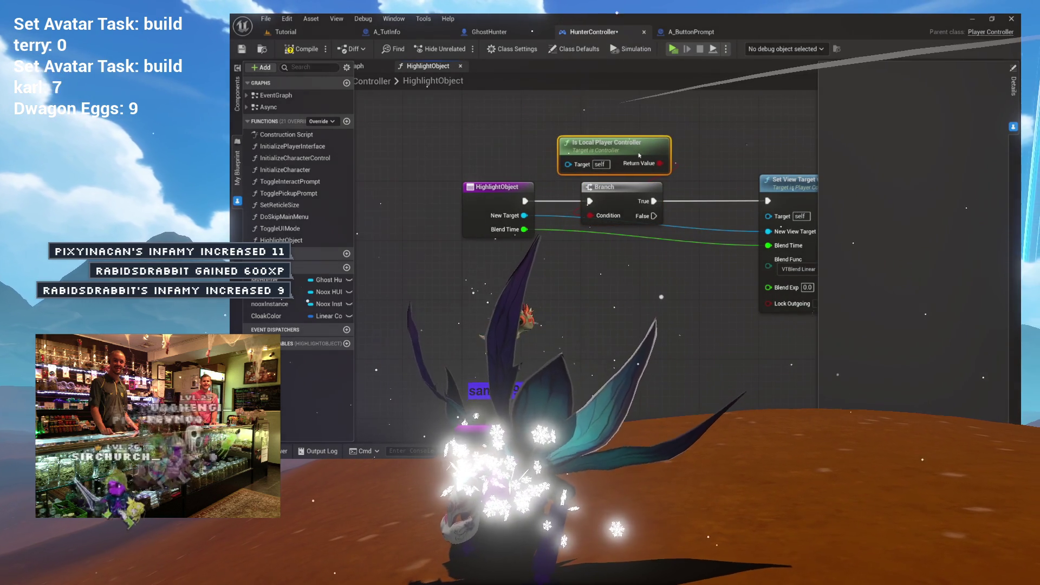
ctrl+click(623, 187)
drag(714, 124, 657, 180)
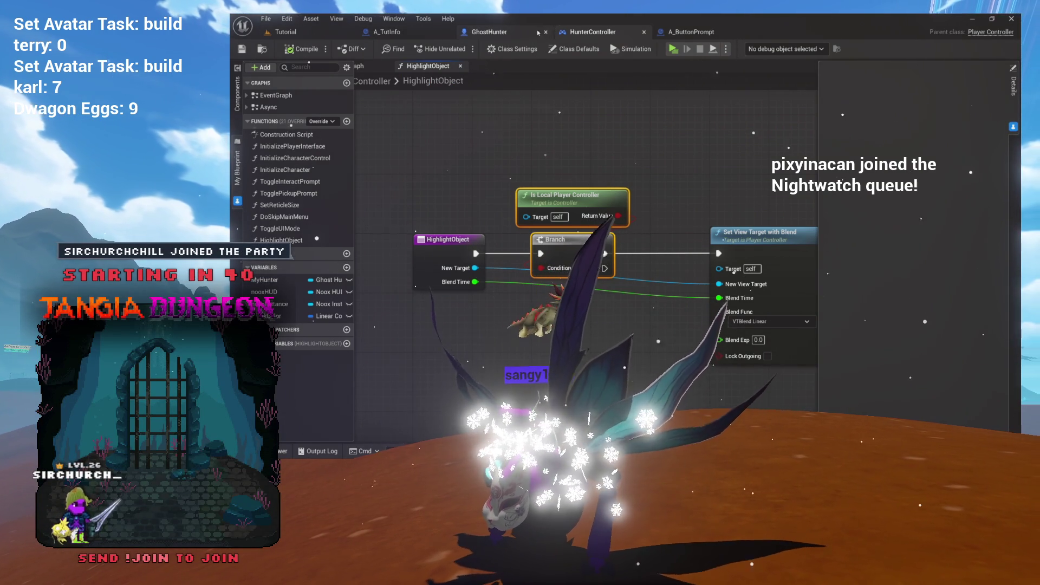
click(539, 33)
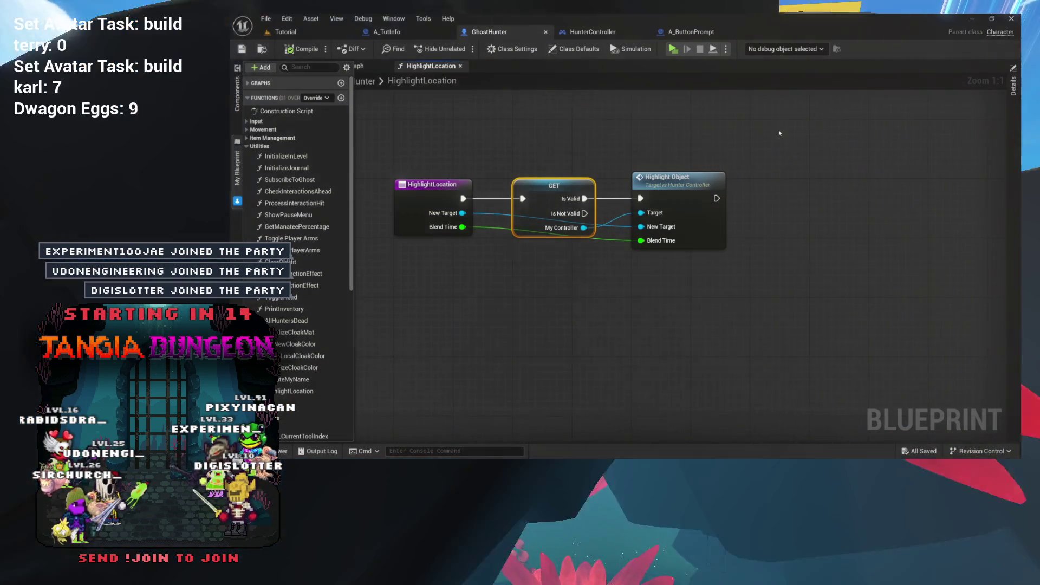
click(780, 133)
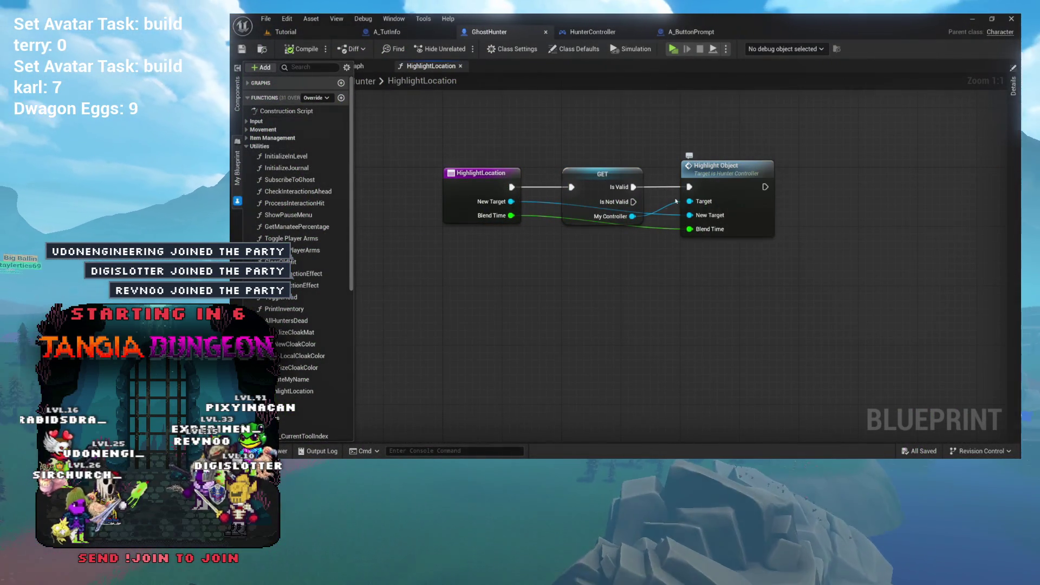
double_click(747, 175)
mouse_move(724, 176)
mouse_down()
mouse_move(700, 139)
mouse_move(675, 129)
mouse_up()
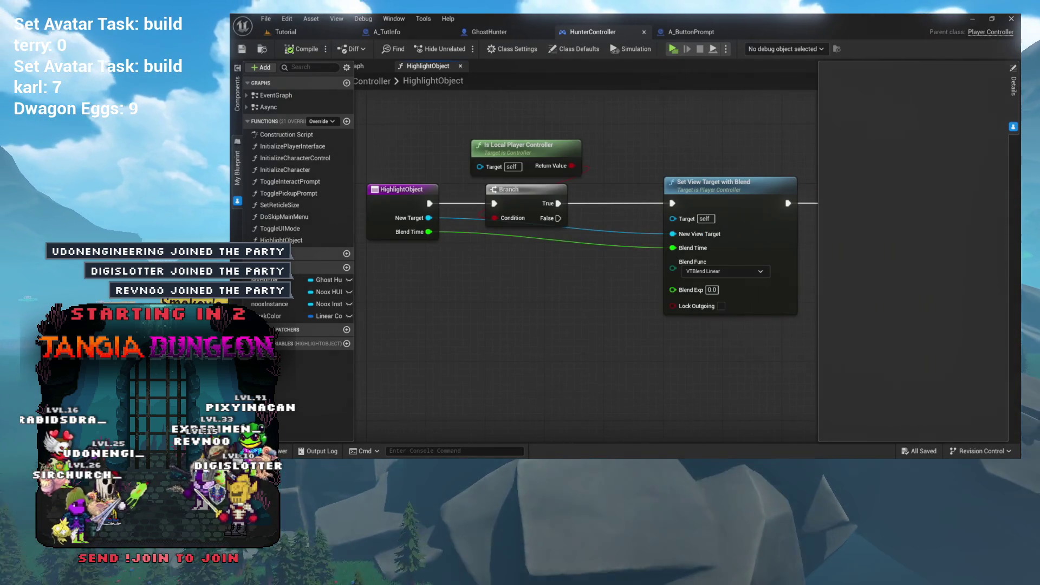
click(802, 136)
drag(755, 137, 803, 138)
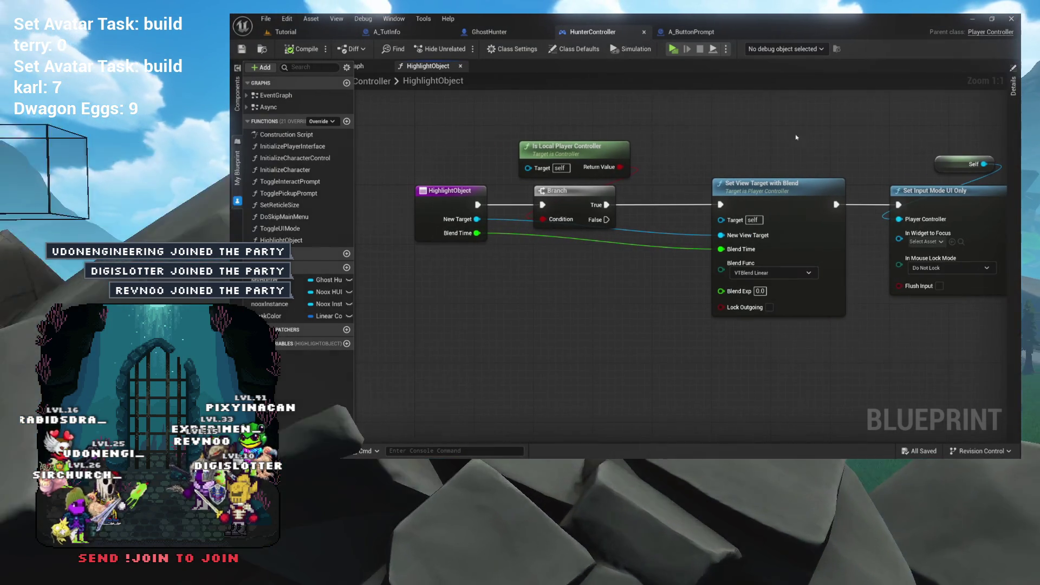
drag(717, 140, 734, 136)
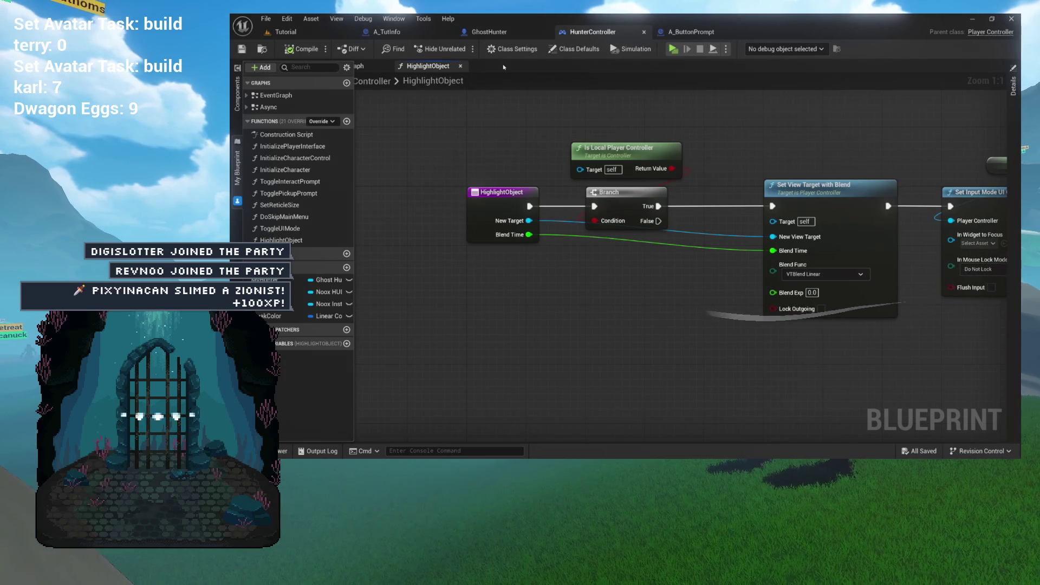
click(516, 32)
click(481, 174)
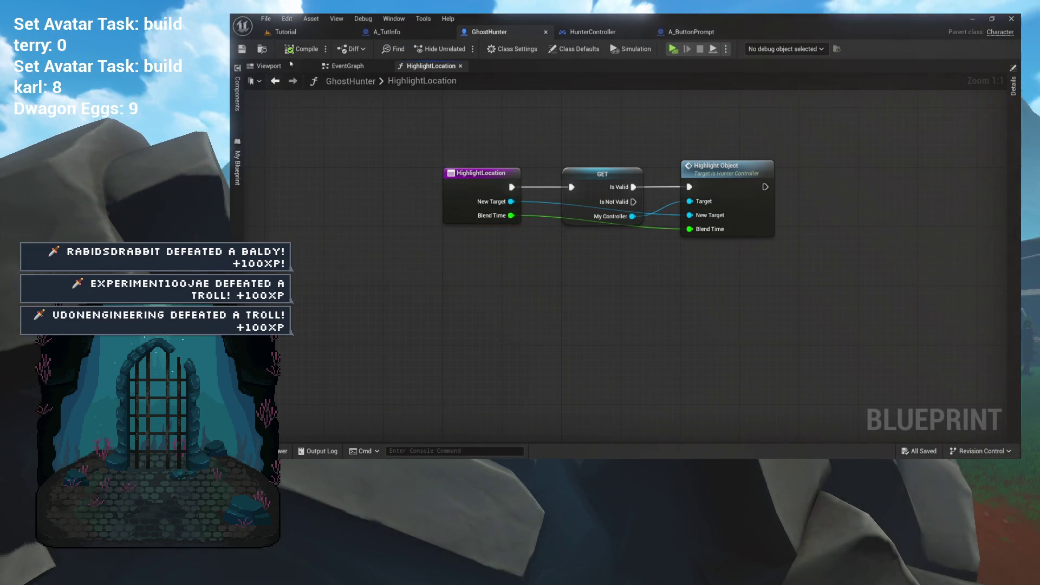
click(268, 65)
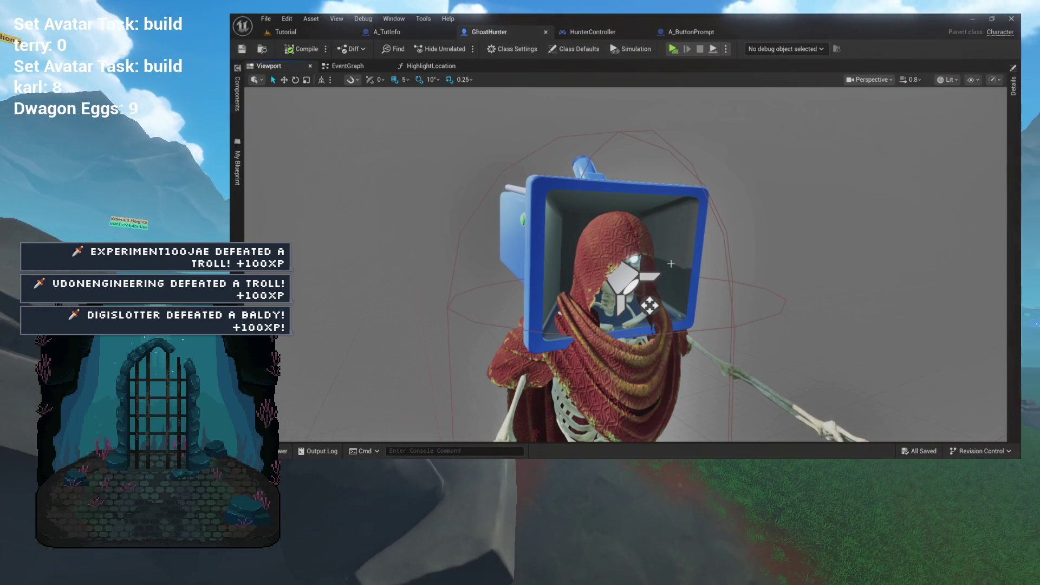
Orbit and zoom the GhostHunter preview to inspect the hooded character and its camera
mouse_move(751, 277)
mouse_down()
mouse_move(704, 277)
mouse_move(752, 277)
mouse_up()
scroll(751, 277, up, 5)
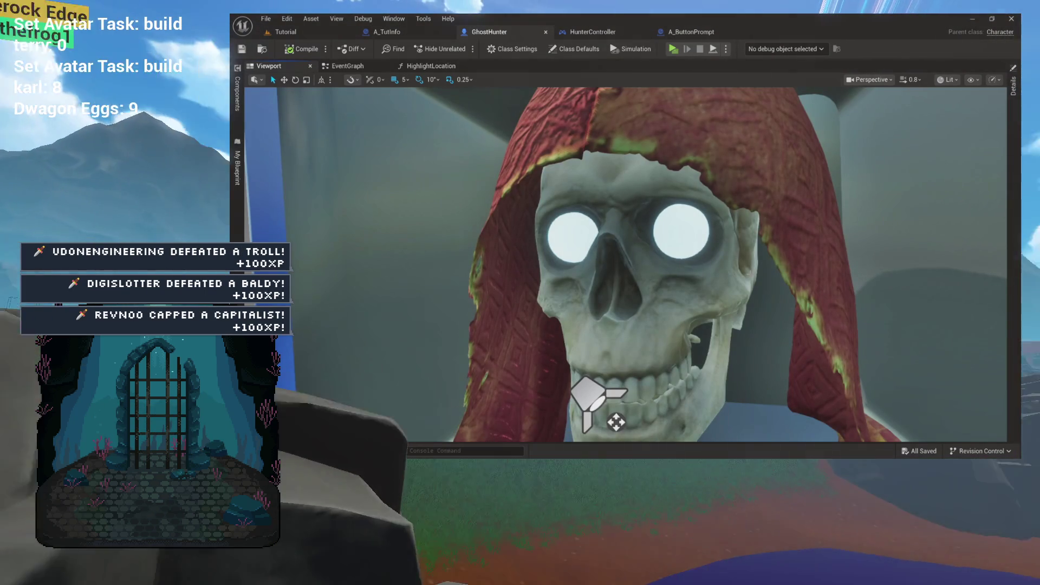
scroll(751, 272, down, 5)
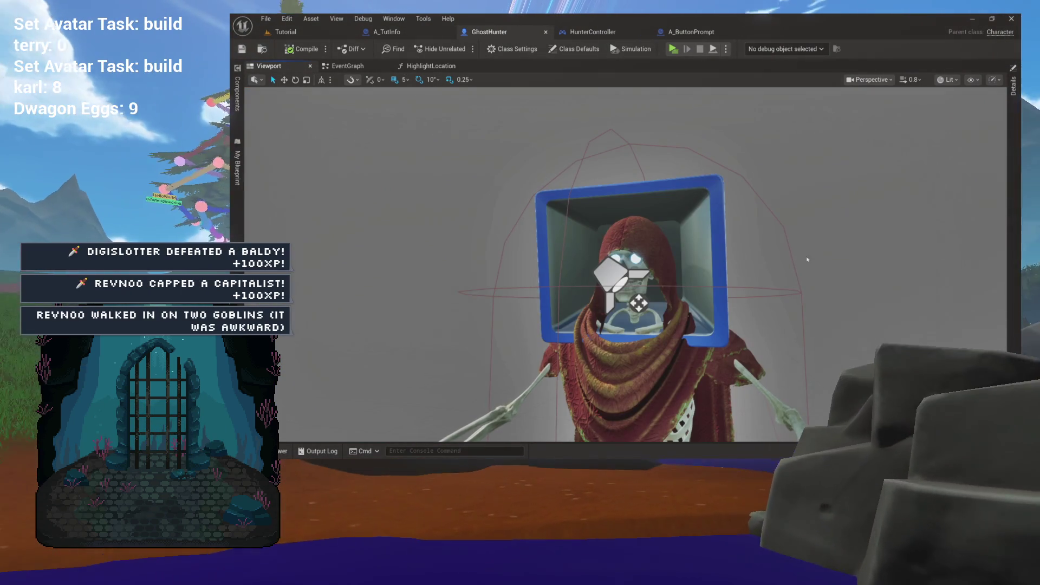
drag(752, 272, 809, 240)
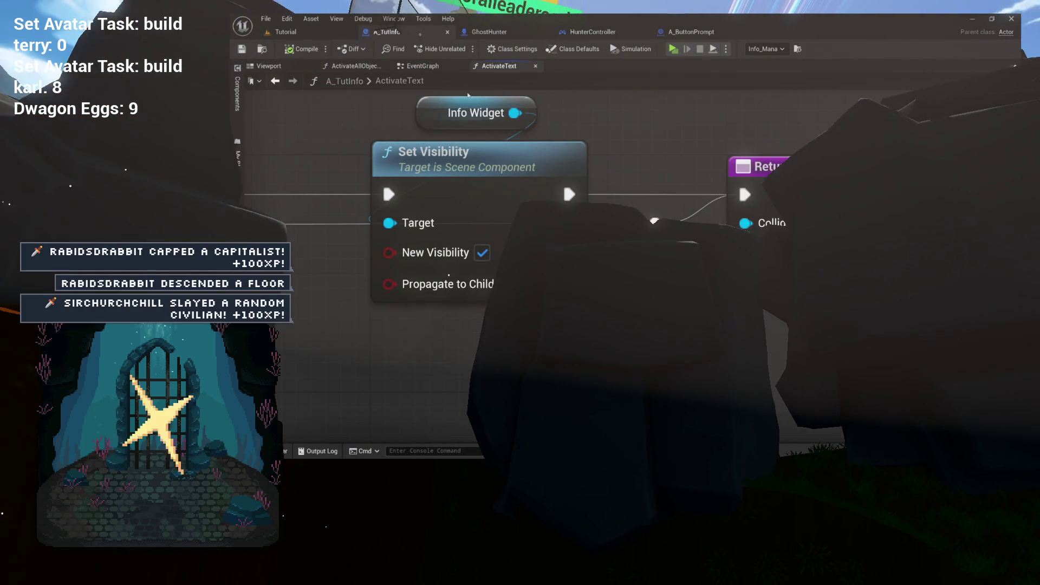
click(435, 68)
click(355, 66)
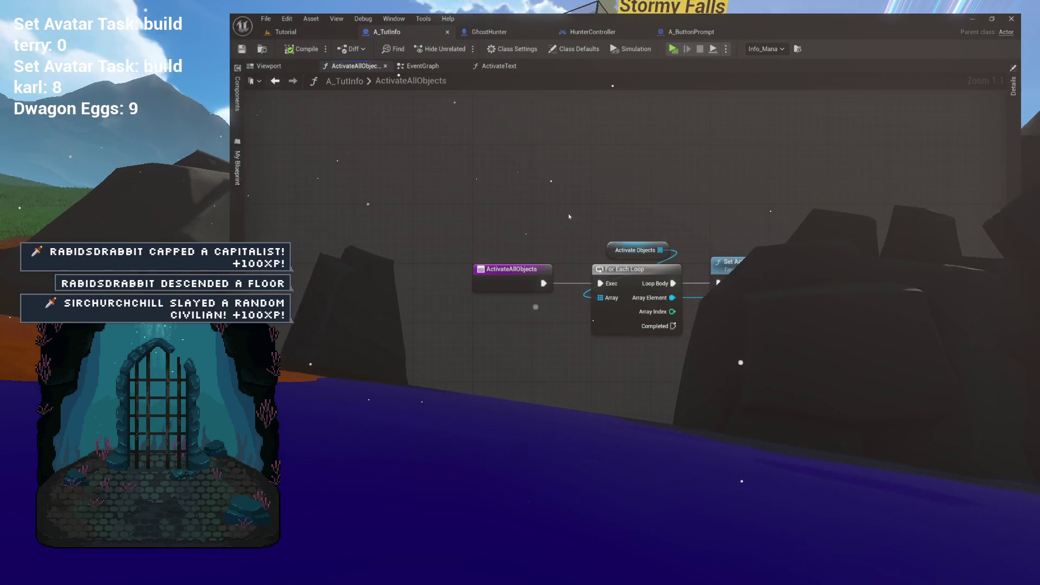
drag(471, 213, 813, 336)
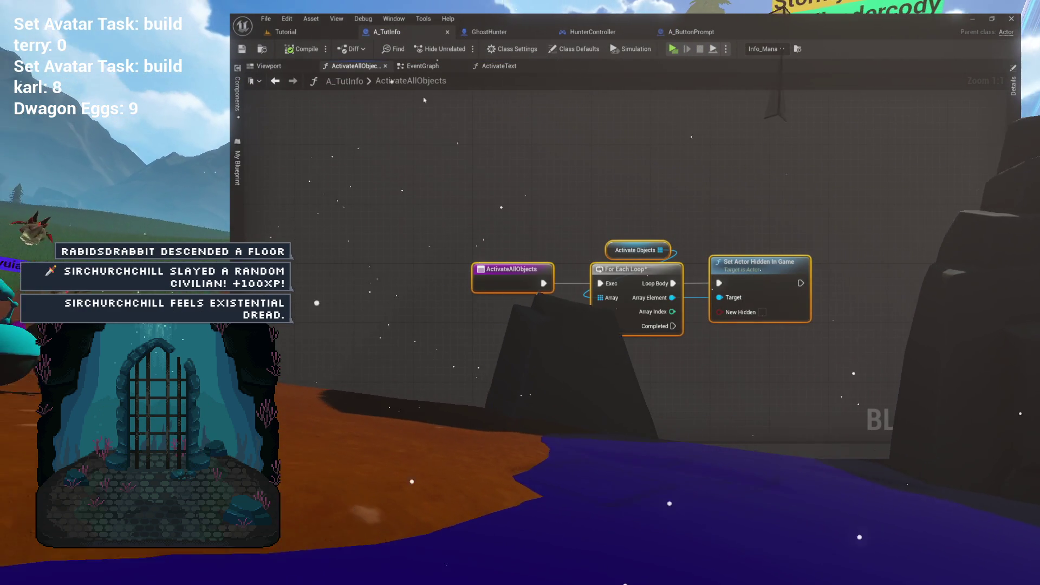
click(422, 66)
click(499, 66)
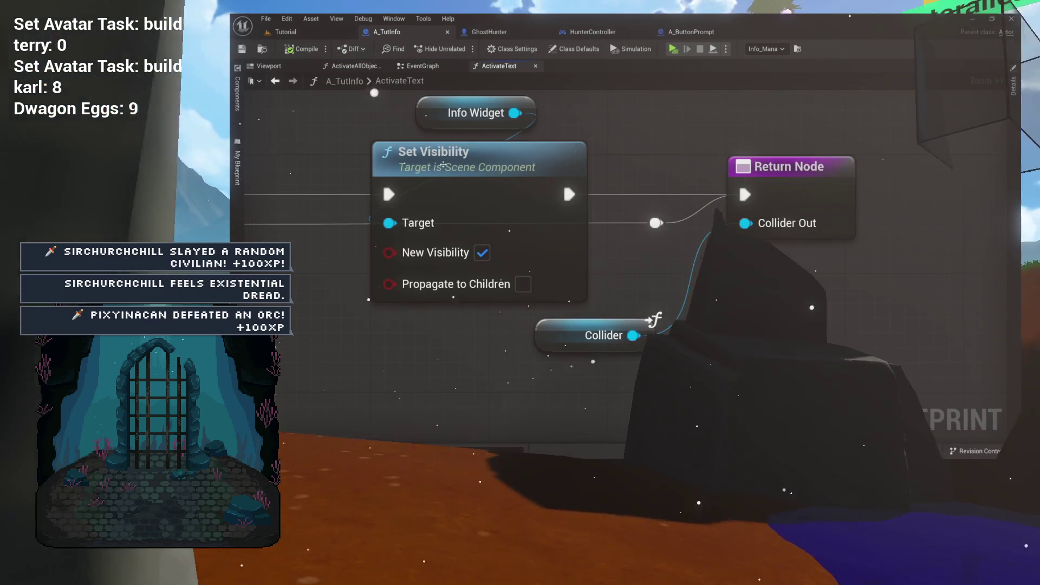
drag(707, 152, 562, 287)
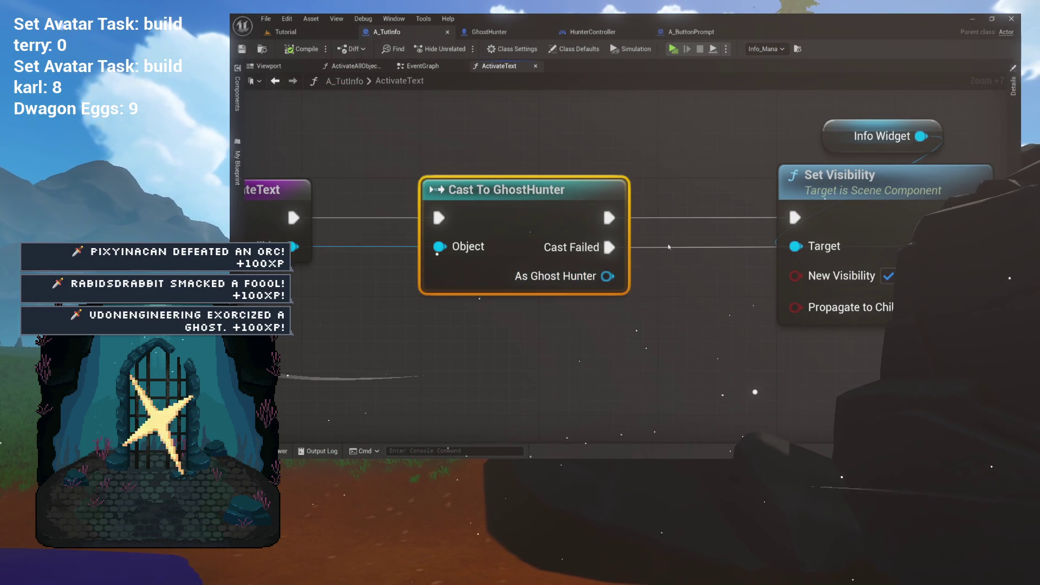
click(713, 140)
drag(713, 140, 547, 135)
scroll(546, 135, down, 6)
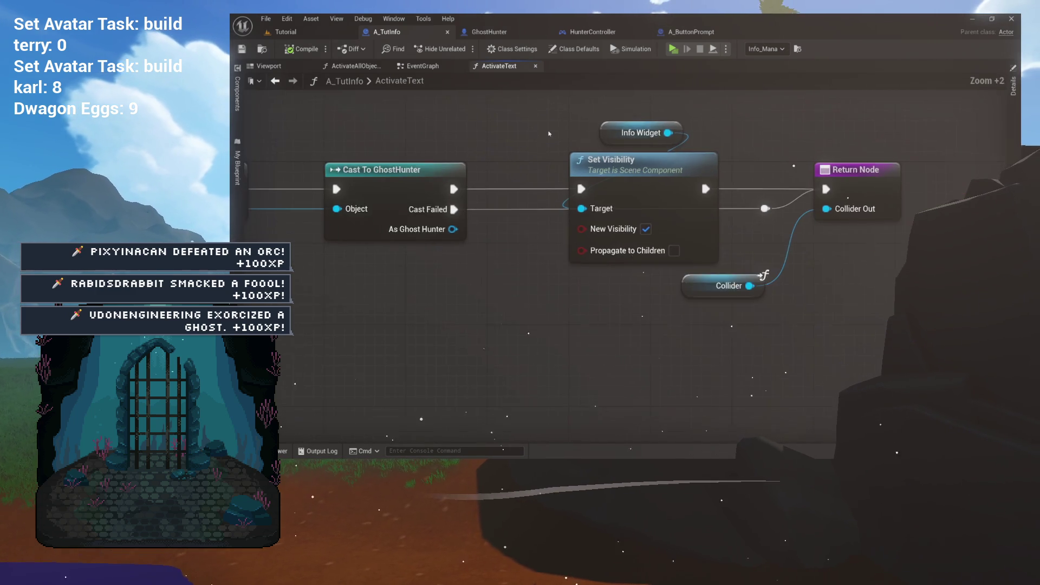
drag(479, 134, 659, 144)
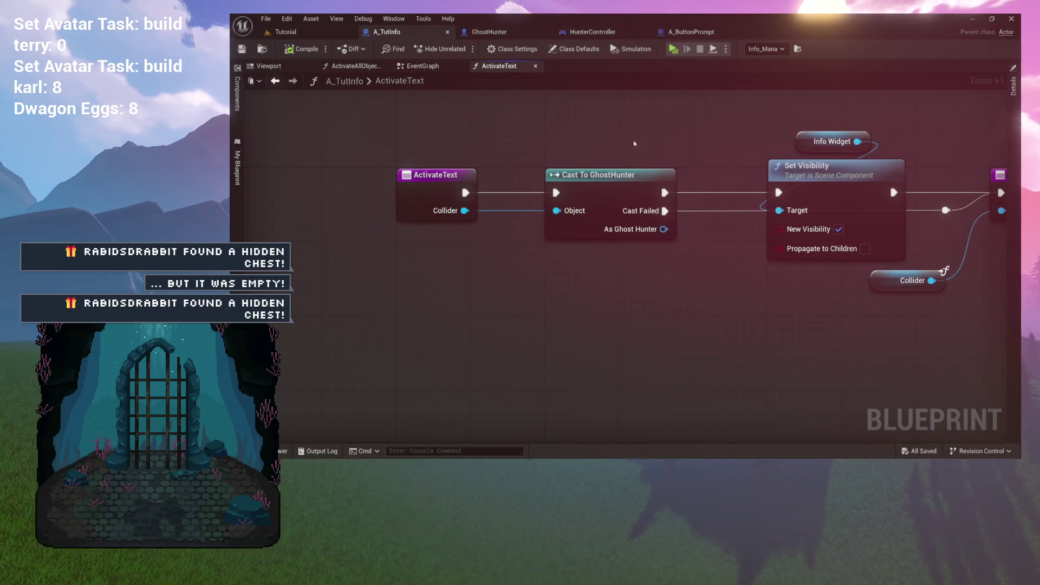
Compare the ActivateAllObjects and ActivateText graphs, then close the ActivateAllObjects tab
key(Home)
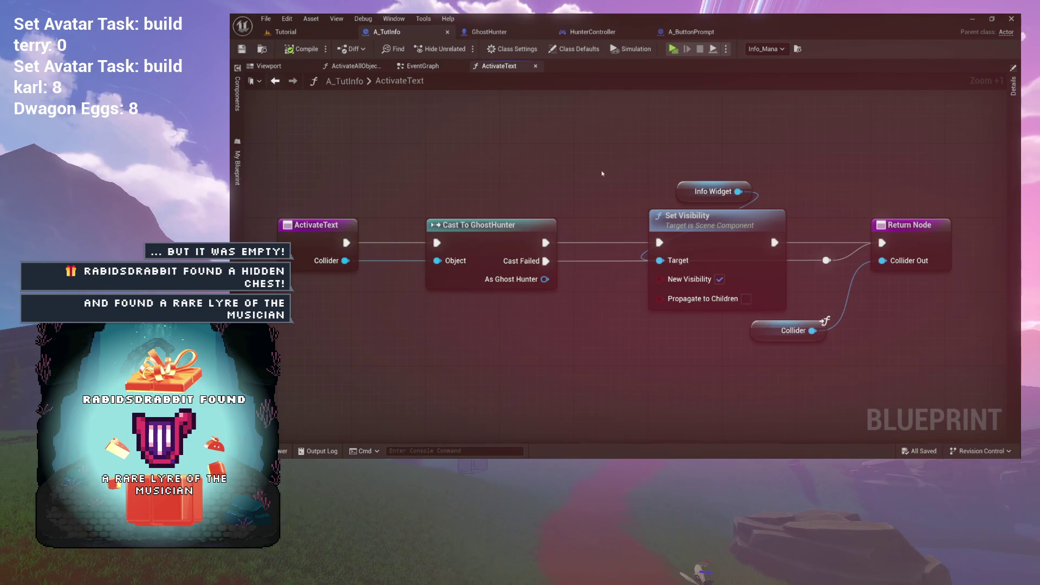
click(356, 66)
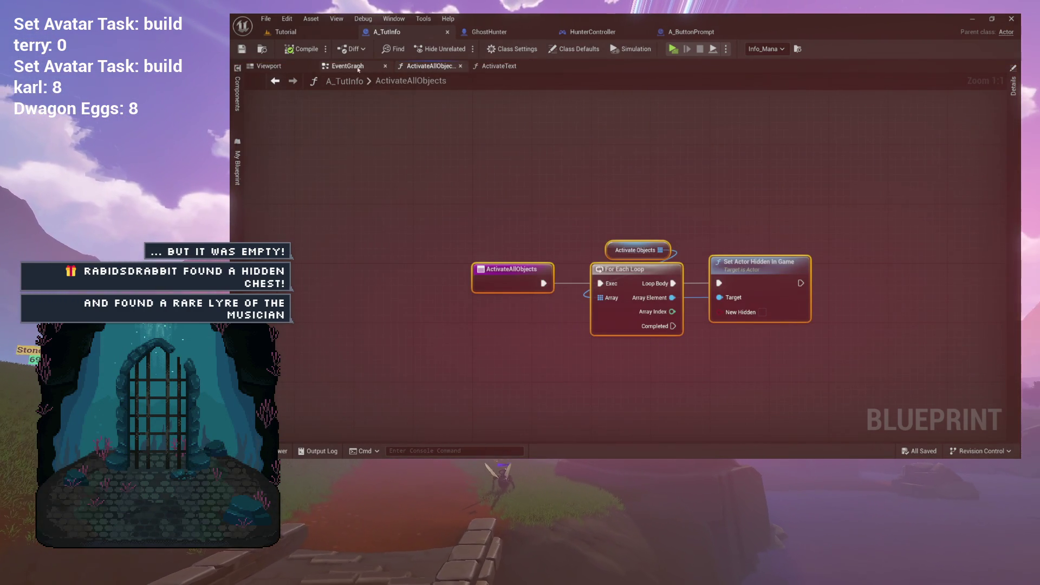
click(357, 68)
click(426, 67)
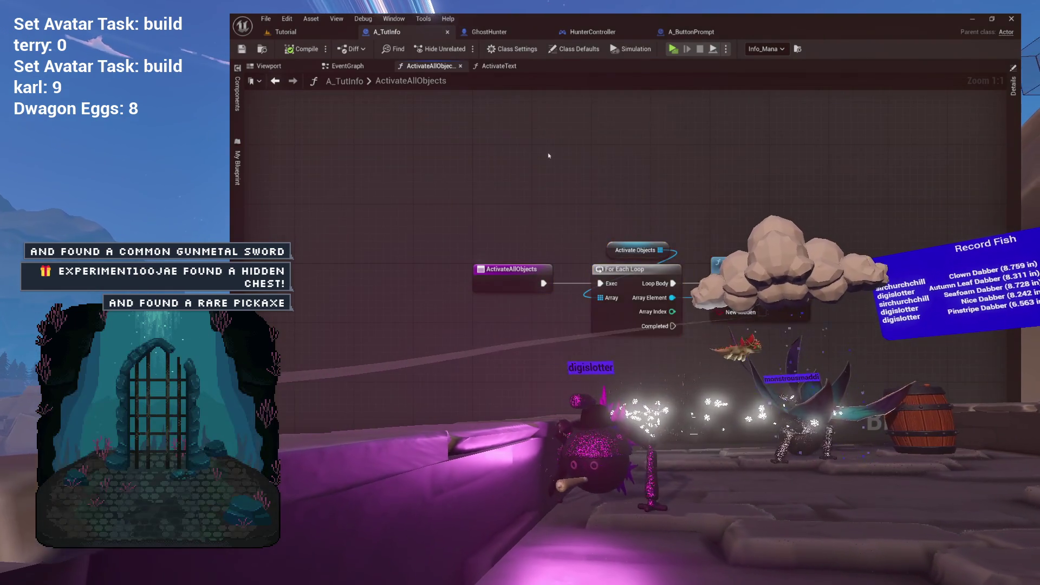
click(475, 152)
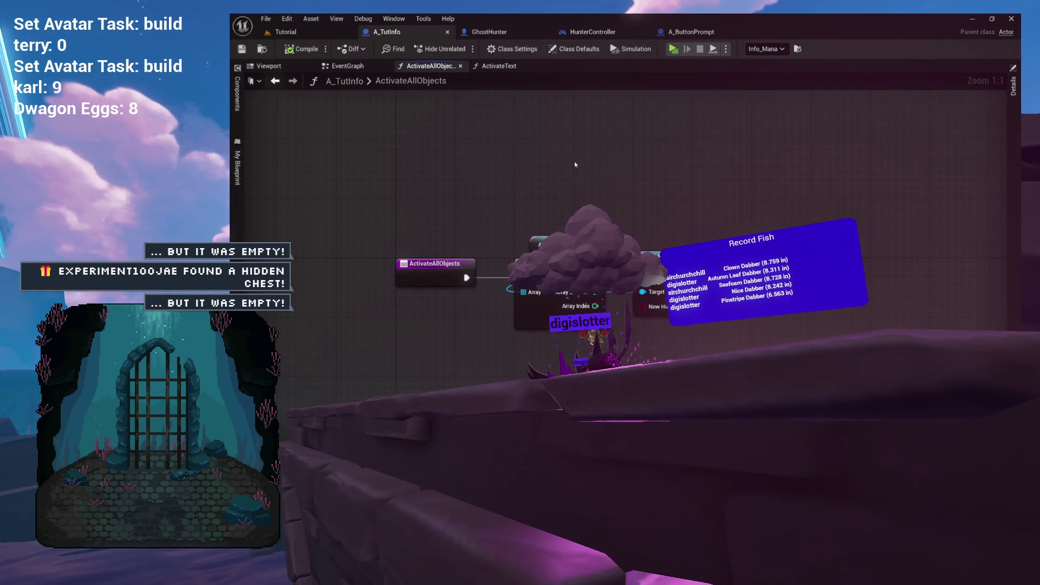
click(498, 66)
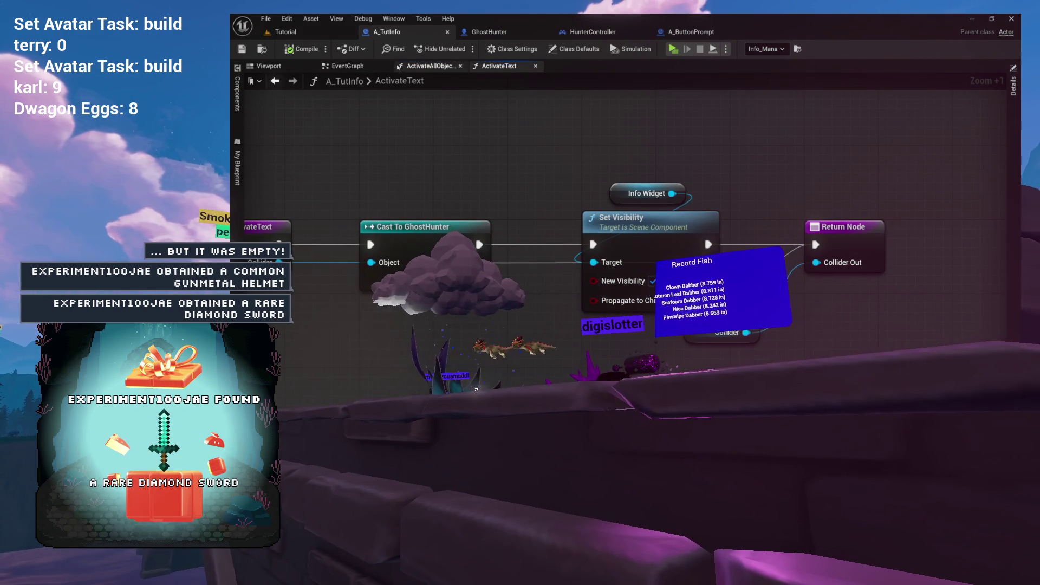
click(428, 66)
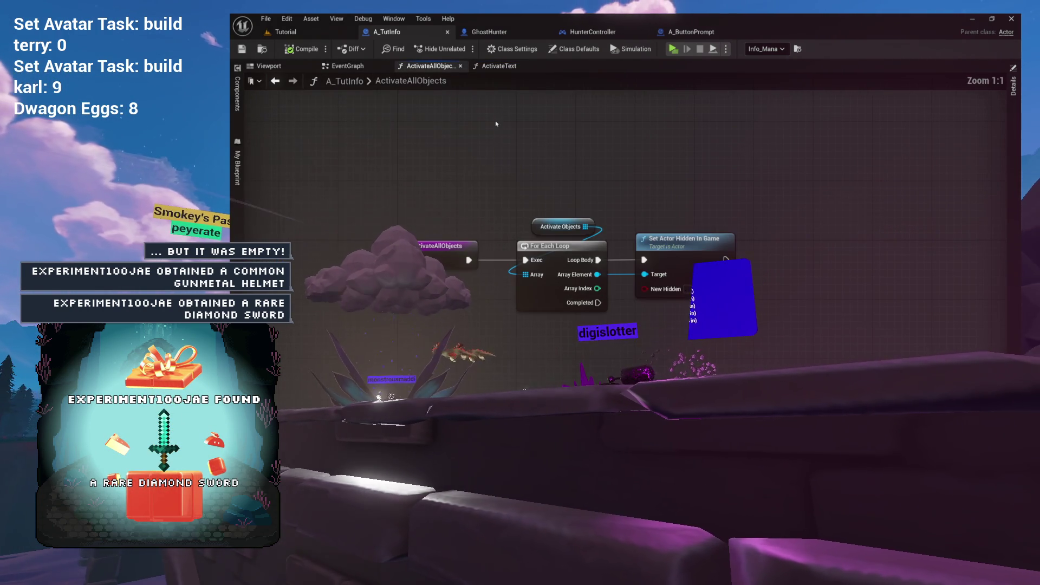
click(461, 67)
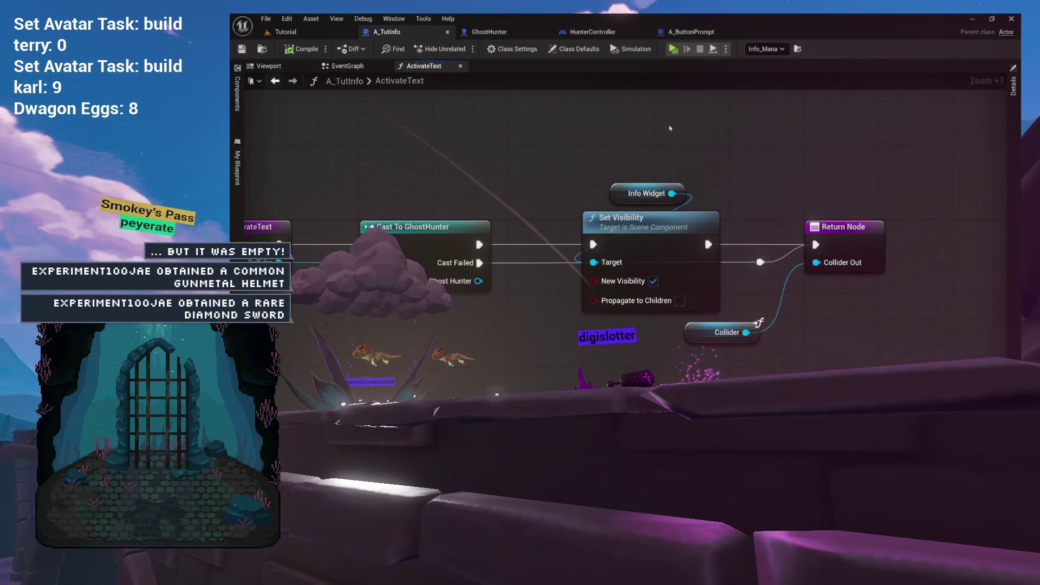
drag(460, 174, 529, 166)
drag(737, 281, 594, 283)
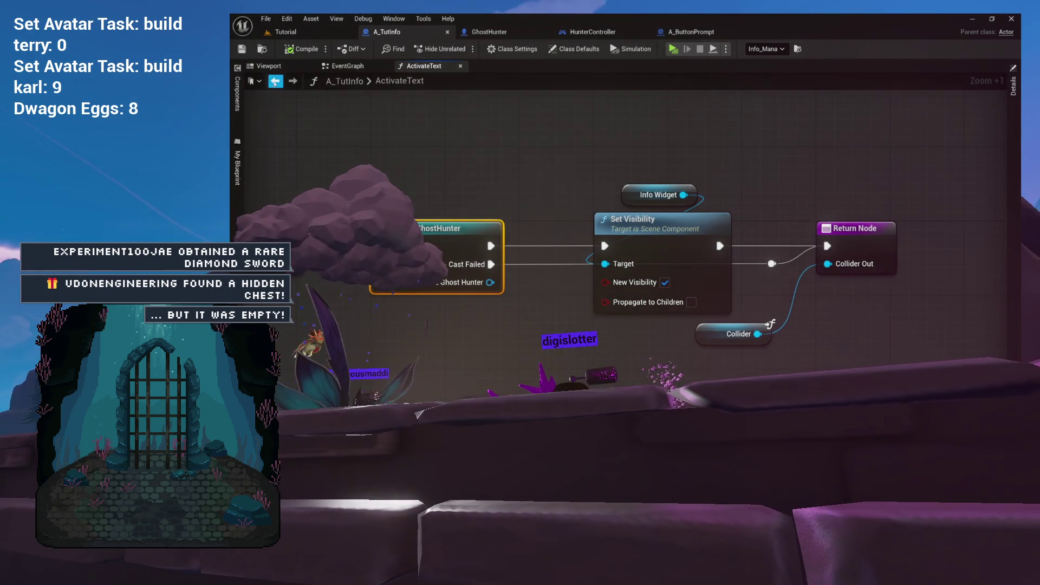
Add a Camera component under Pivot in A_TutInfo, keeping its default name Camera
click(275, 81)
click(237, 94)
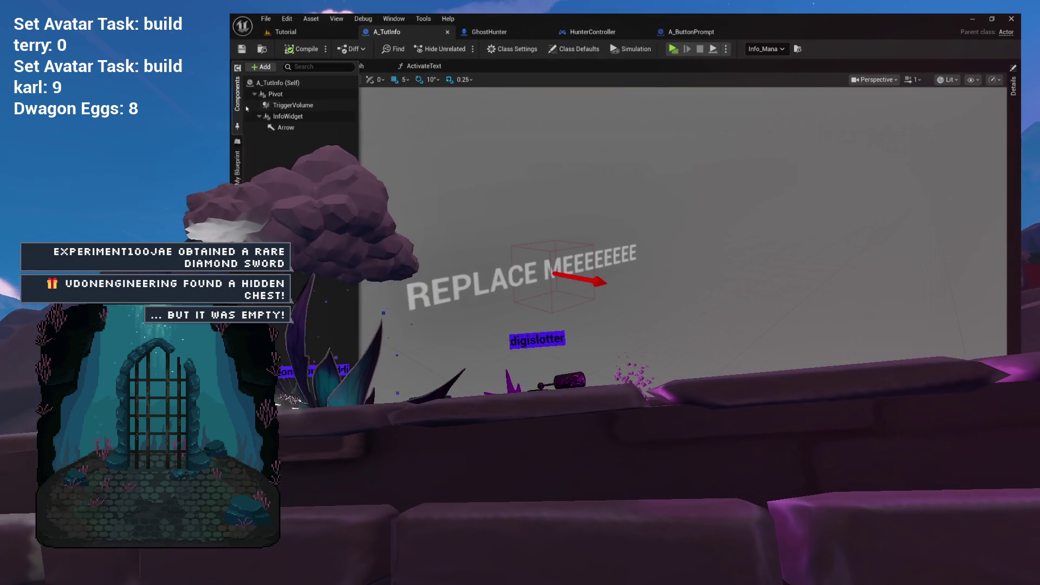
click(275, 94)
click(261, 66)
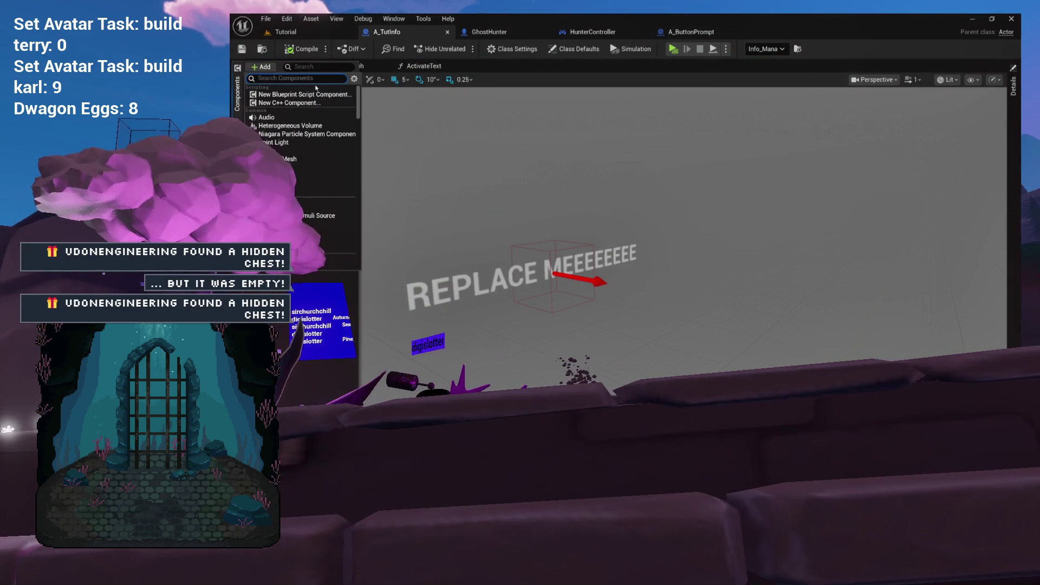
text(camera)
key(Return)
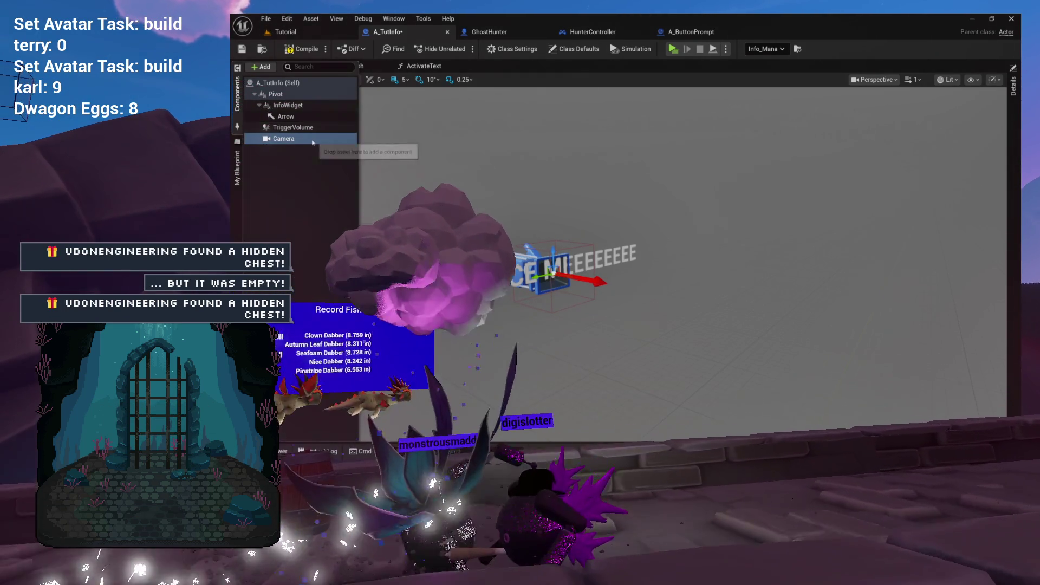
click(284, 140)
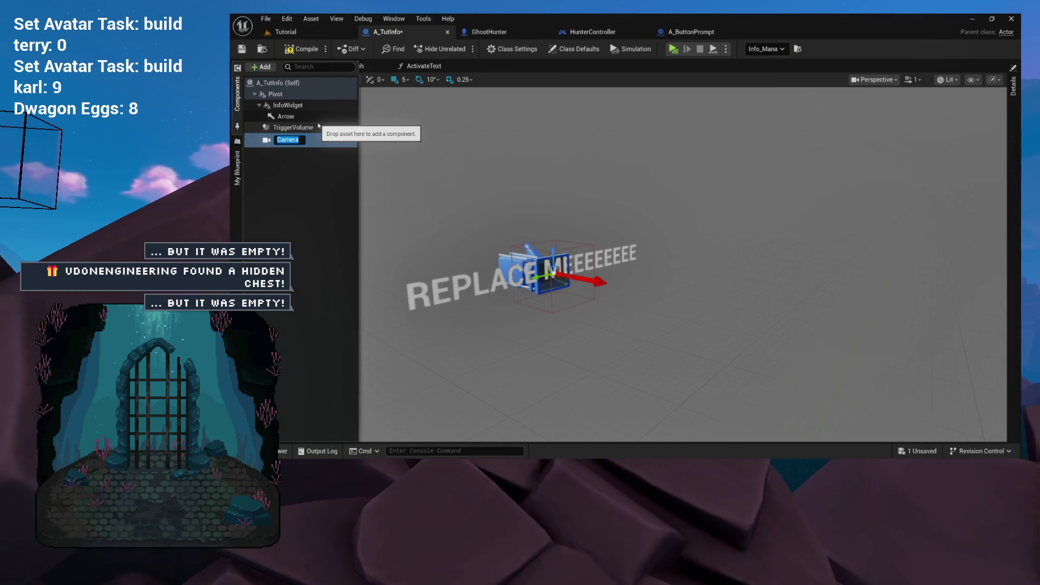
key(Return)
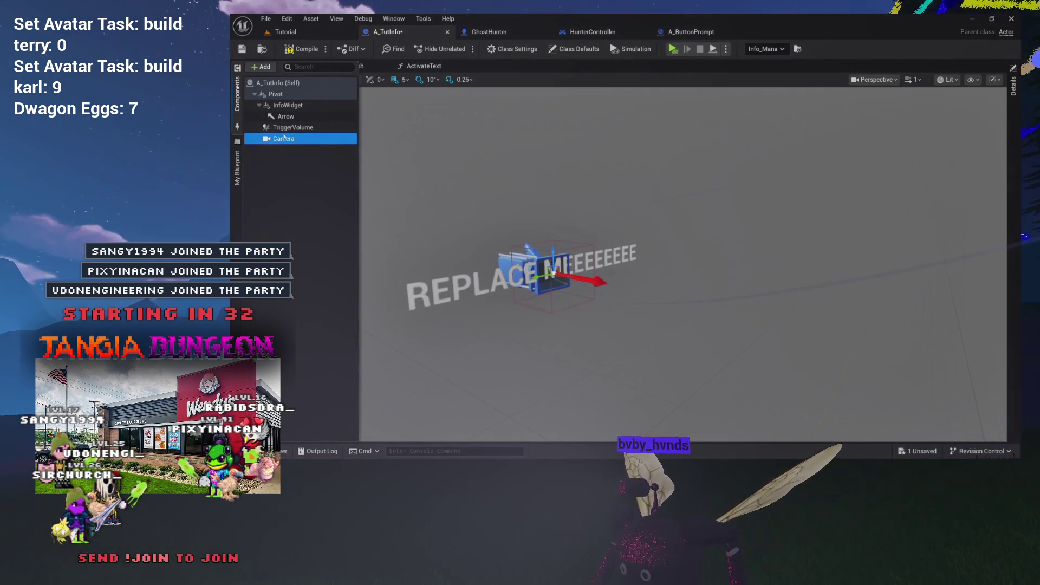
Compile A_TutInfo and return to its ActivateText function graph
click(308, 48)
click(425, 66)
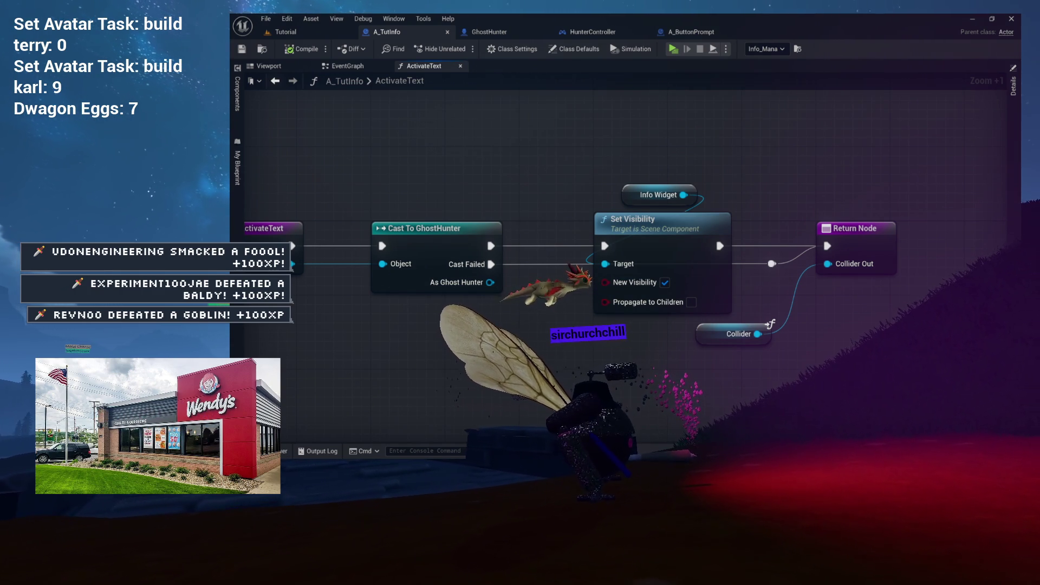
Show A_TutInfo's Viewport and add a new Boolean variable NewVar in My Blueprint
drag(533, 175, 463, 145)
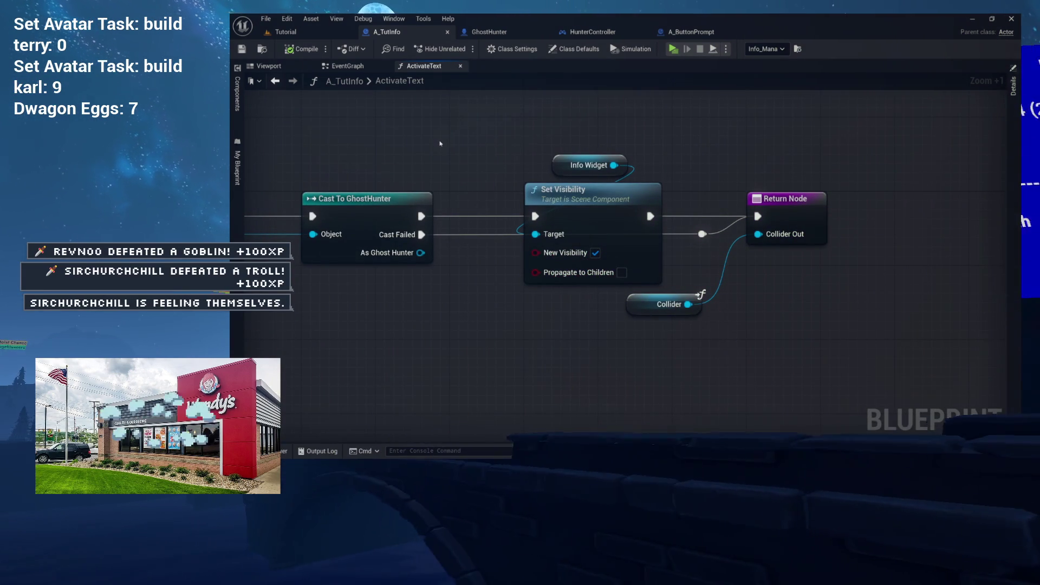
drag(463, 145, 524, 143)
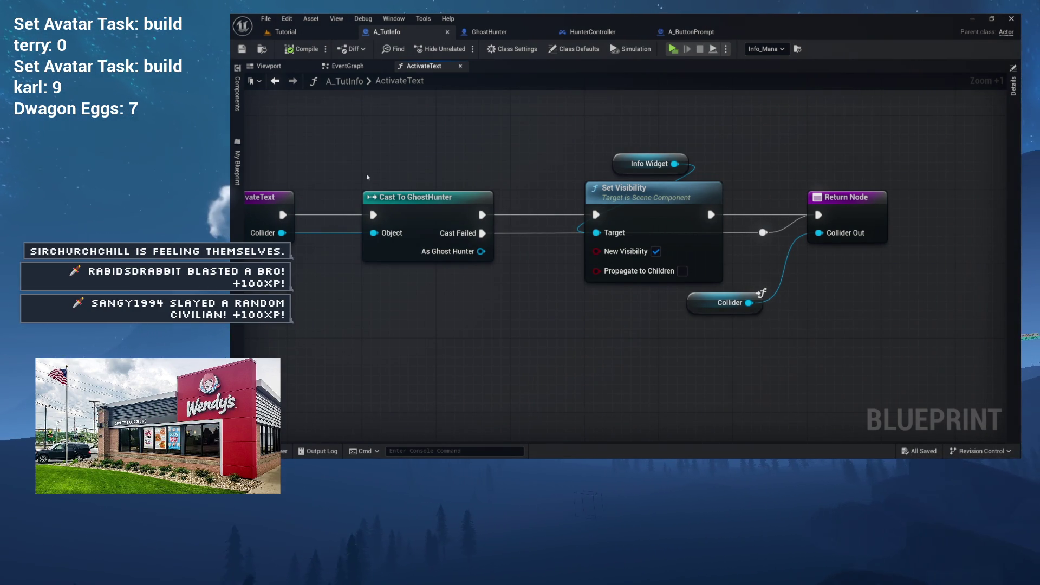
click(278, 65)
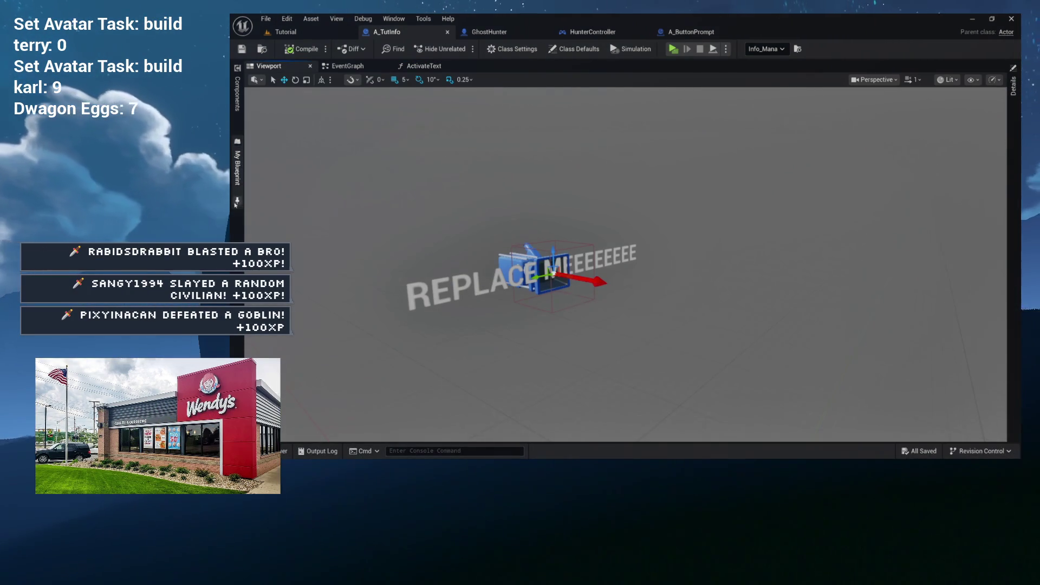
click(238, 172)
click(346, 158)
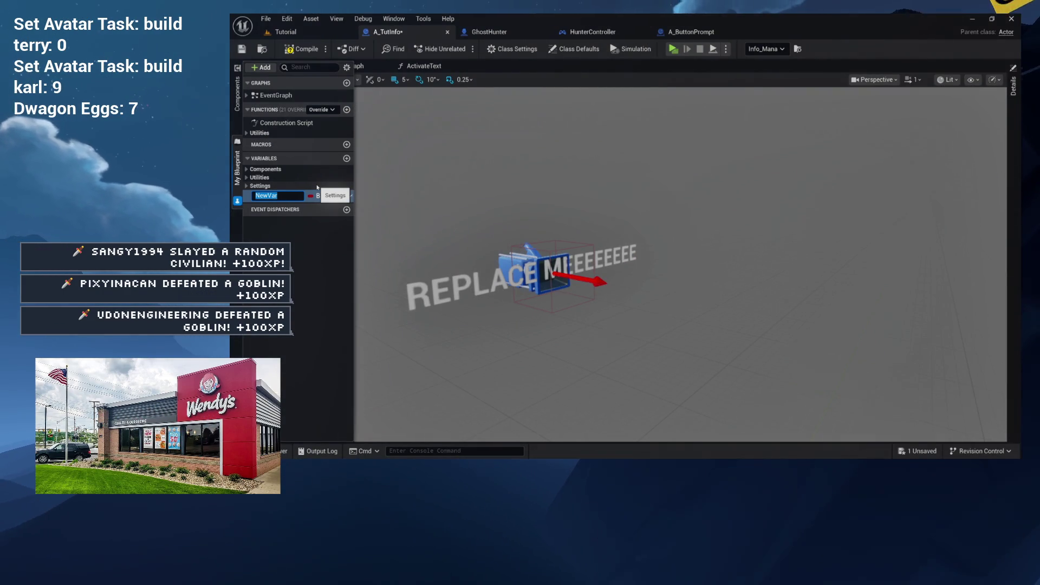
Rename NewVar to DoHighlight, compile A_TutInfo, and return to ActivateText
text(oCm)
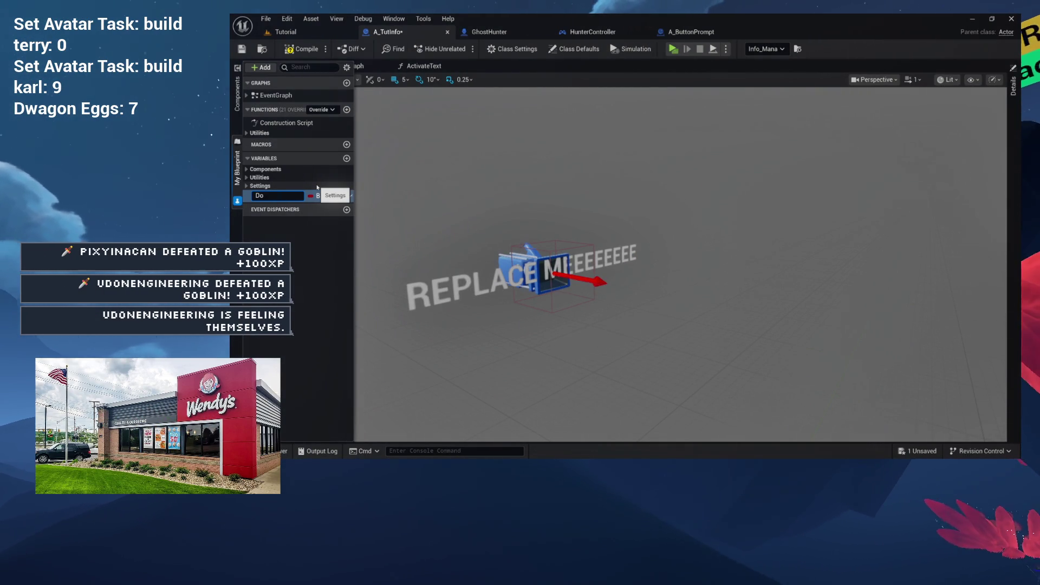
key(BackSpace)
text(ameraChan)
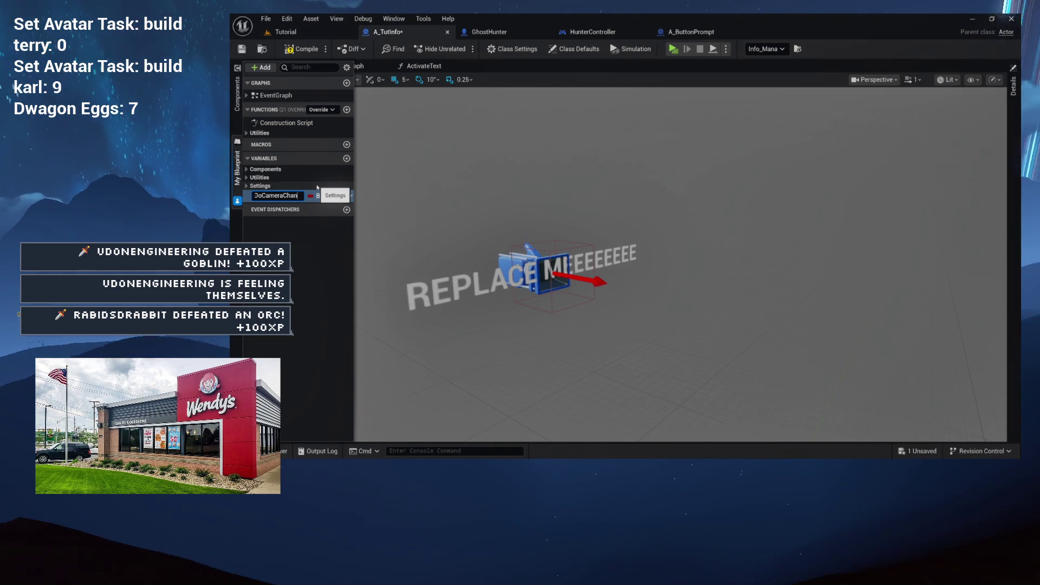
key(BackSpace)
key(BackSpace)
key(BackSpace)
key(BackSpace)
key(BackSpace)
key(BackSpace)
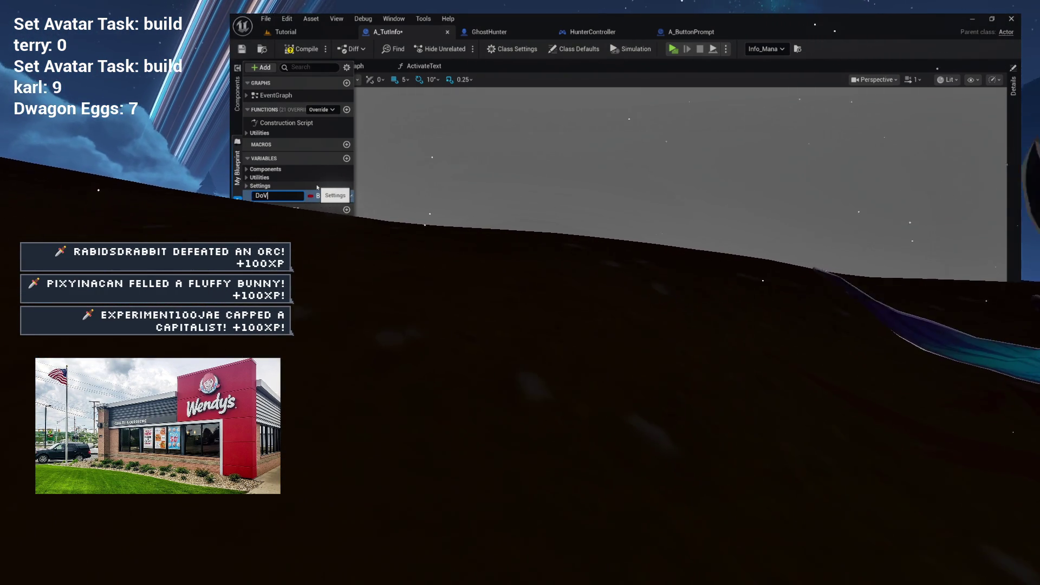
text(iewTarg)
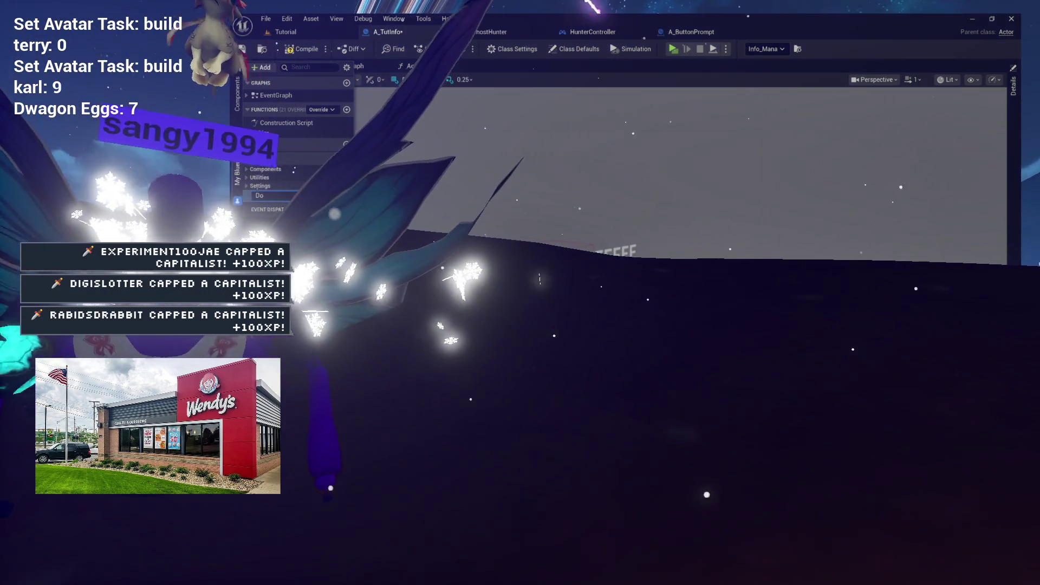
text(Highlight)
key(Return)
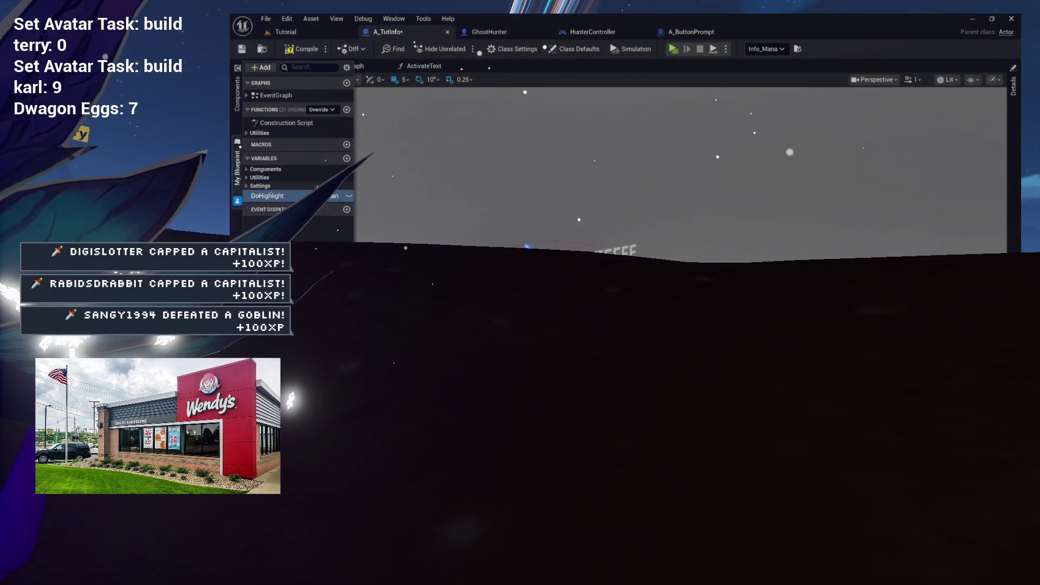
click(301, 48)
click(418, 70)
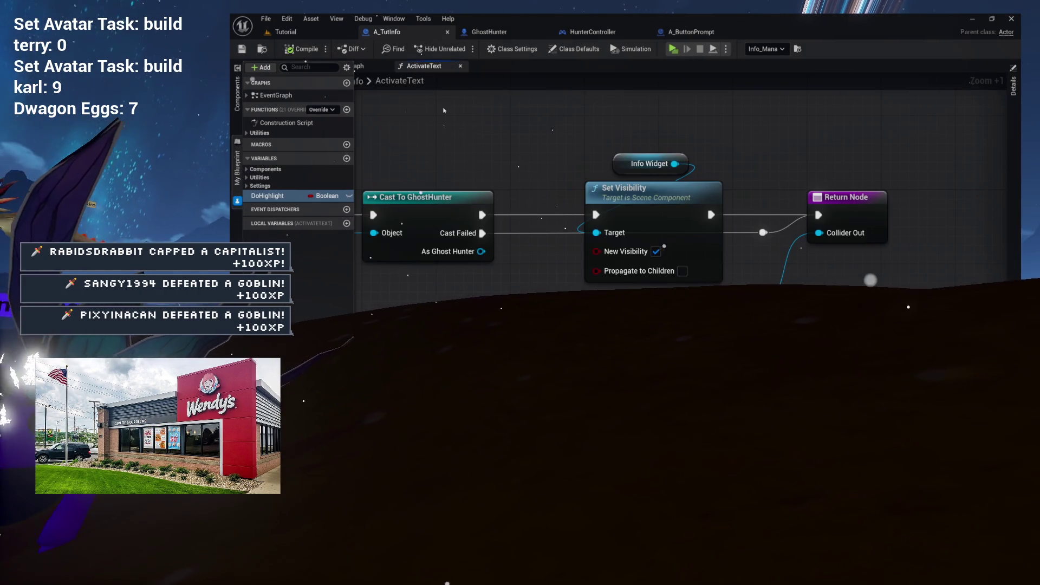
Drop a DoHighlight getter into ActivateText and move the Return Node right to make room
mouse_move(271, 196)
mouse_down()
mouse_move(486, 173)
mouse_move(758, 98)
mouse_up()
mouse_move(674, 163)
mouse_down()
mouse_move(541, 325)
mouse_move(579, 325)
mouse_up()
drag(677, 214, 975, 215)
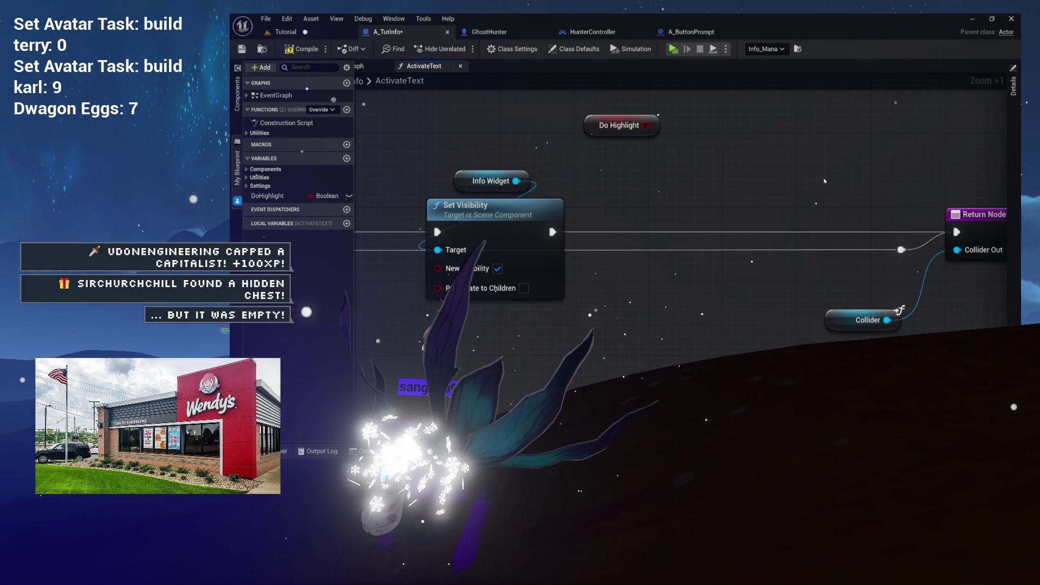
scroll(981, 160, down, 3)
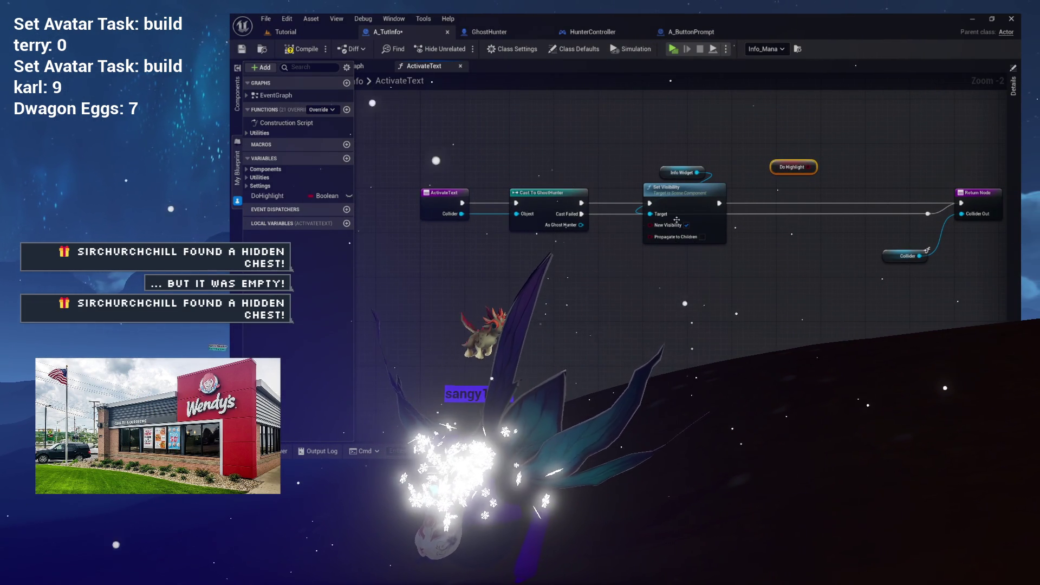
drag(762, 206, 669, 149)
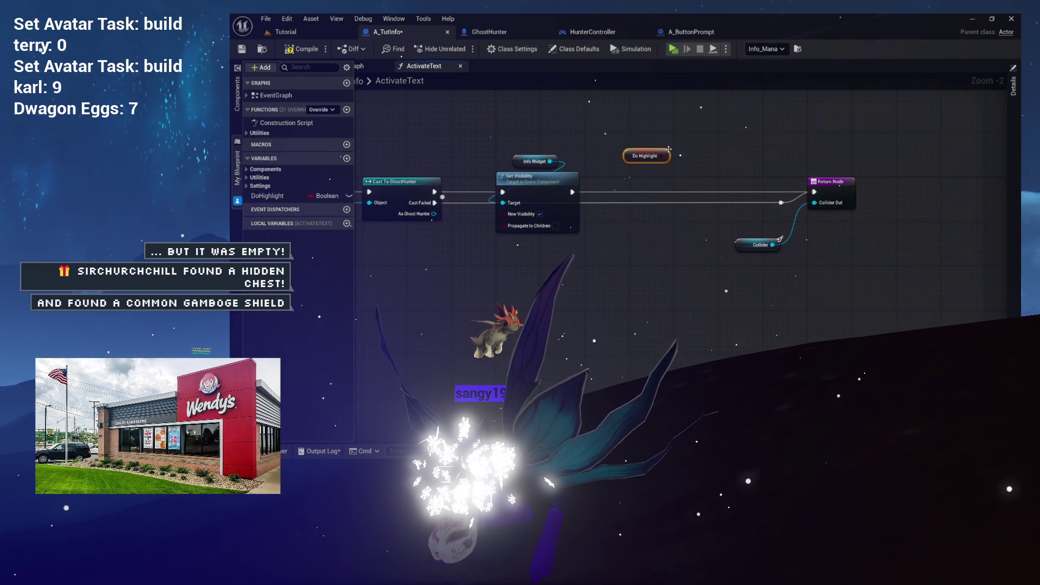
Add a Branch node with Do Highlight wired into its Condition
key(b)
mouse_move(635, 196)
mouse_down()
mouse_move(790, 212)
mouse_move(643, 203)
mouse_up()
scroll(639, 199, up, 2)
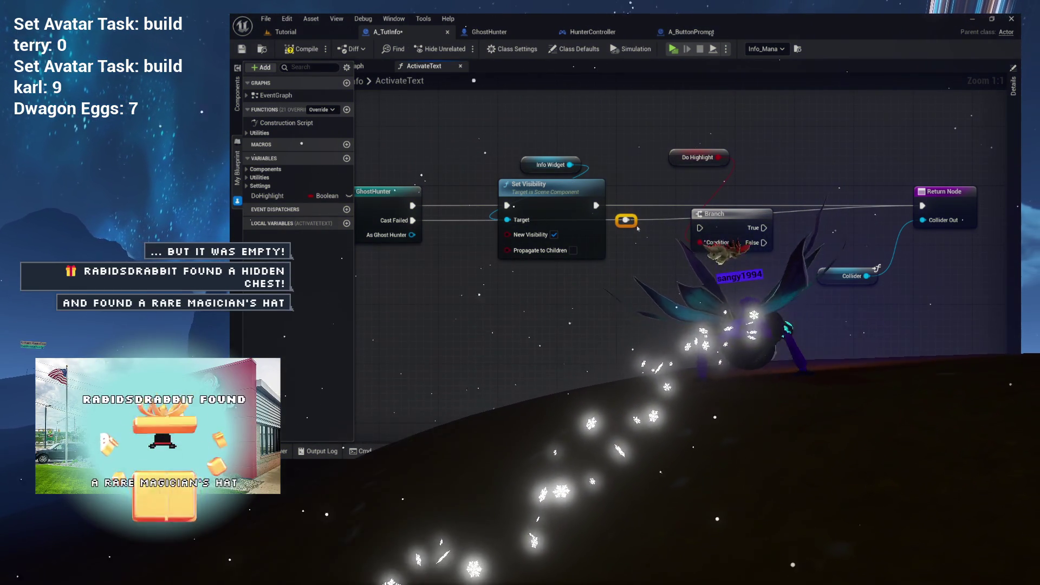
Wire Set Visibility into the Branch and tidy the Branch, Do Highlight node and reroute knot
mouse_move(732, 220)
mouse_down()
mouse_move(696, 203)
mouse_move(707, 198)
mouse_up()
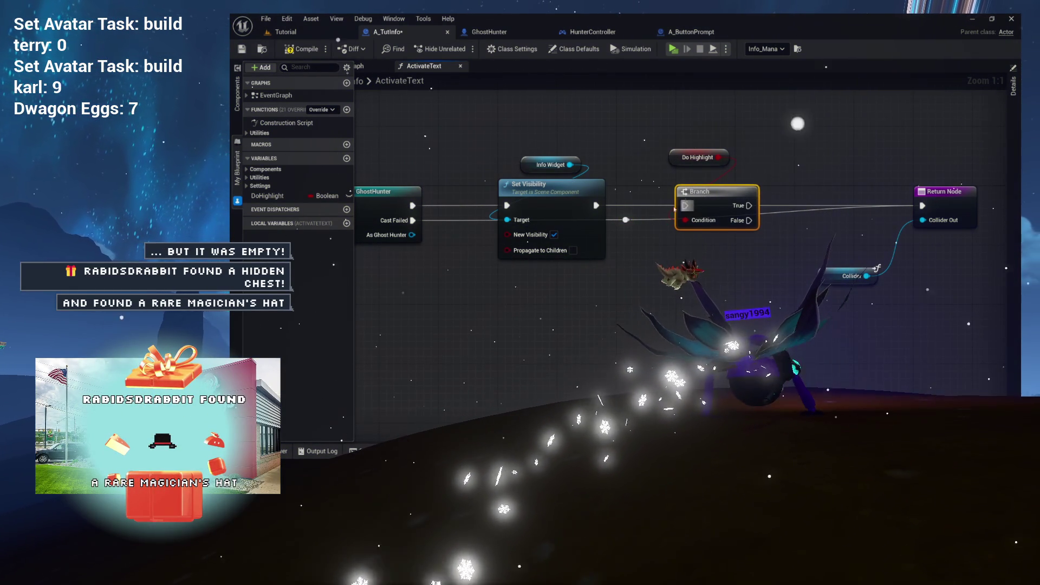
drag(599, 206, 596, 206)
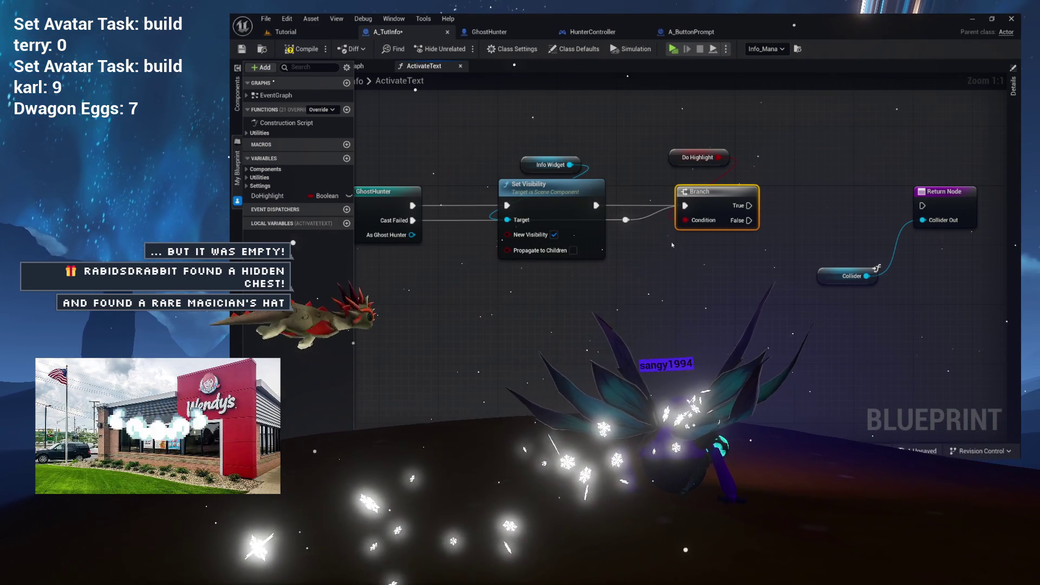
click(626, 221)
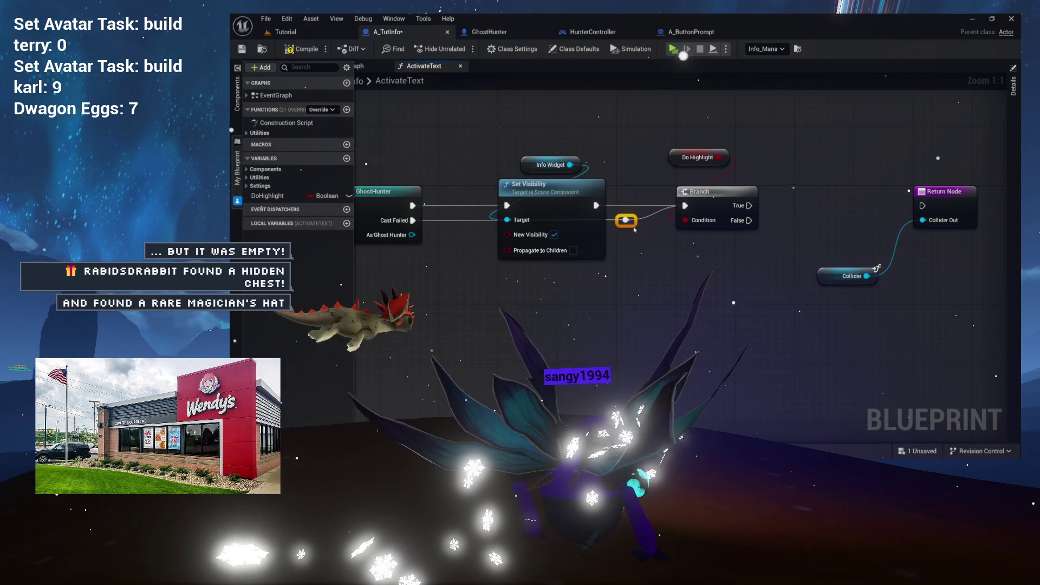
drag(626, 220, 618, 221)
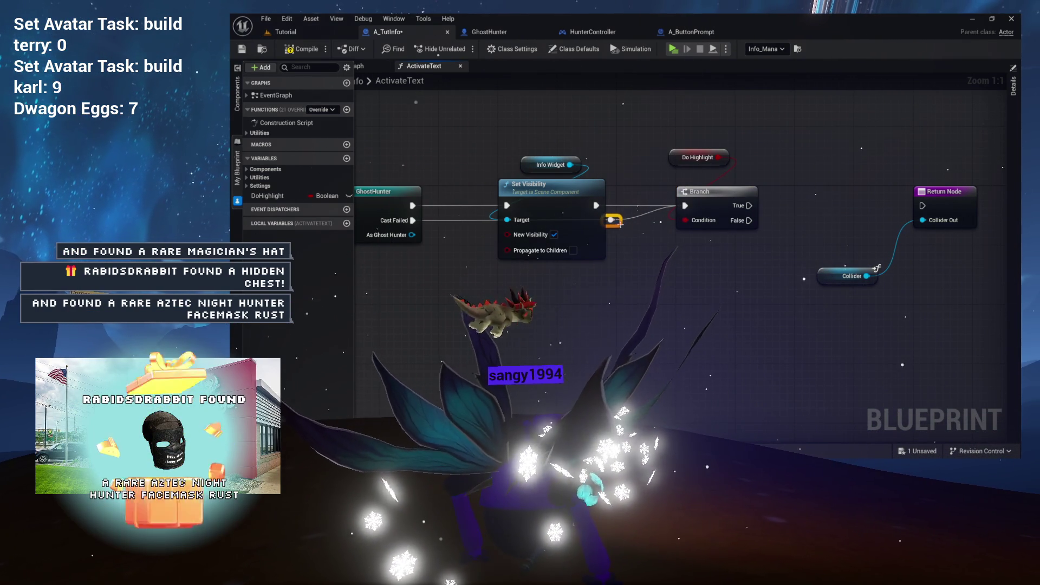
mouse_move(713, 199)
mouse_down()
mouse_move(674, 200)
mouse_move(690, 200)
mouse_up()
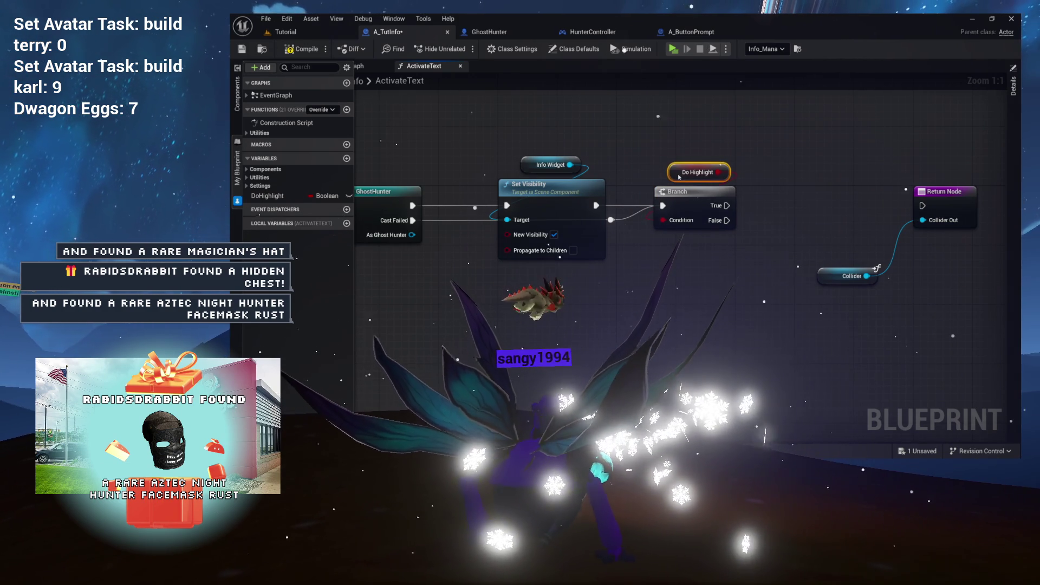
drag(679, 177, 671, 184)
click(613, 220)
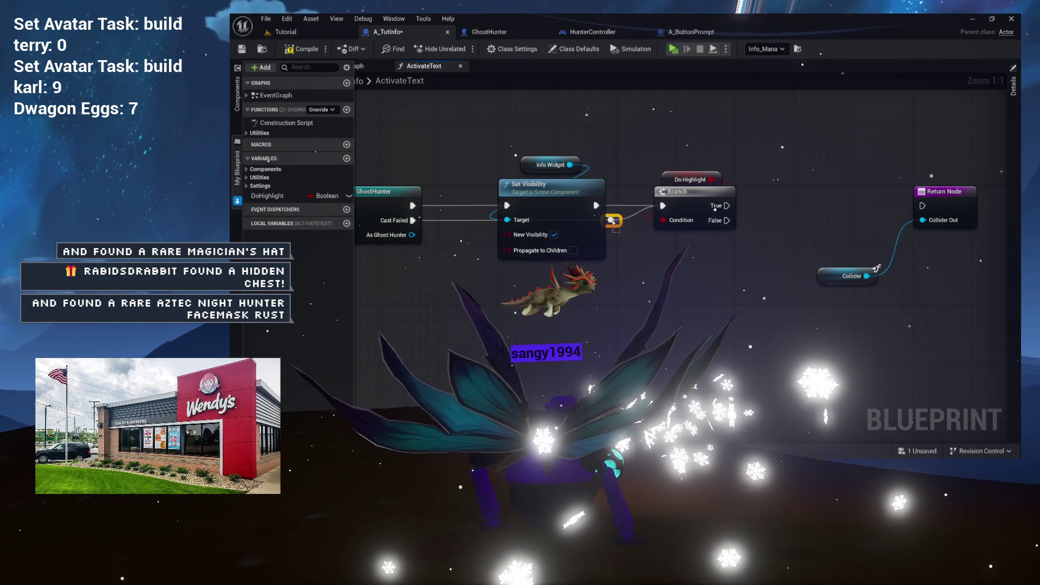
drag(613, 221, 619, 221)
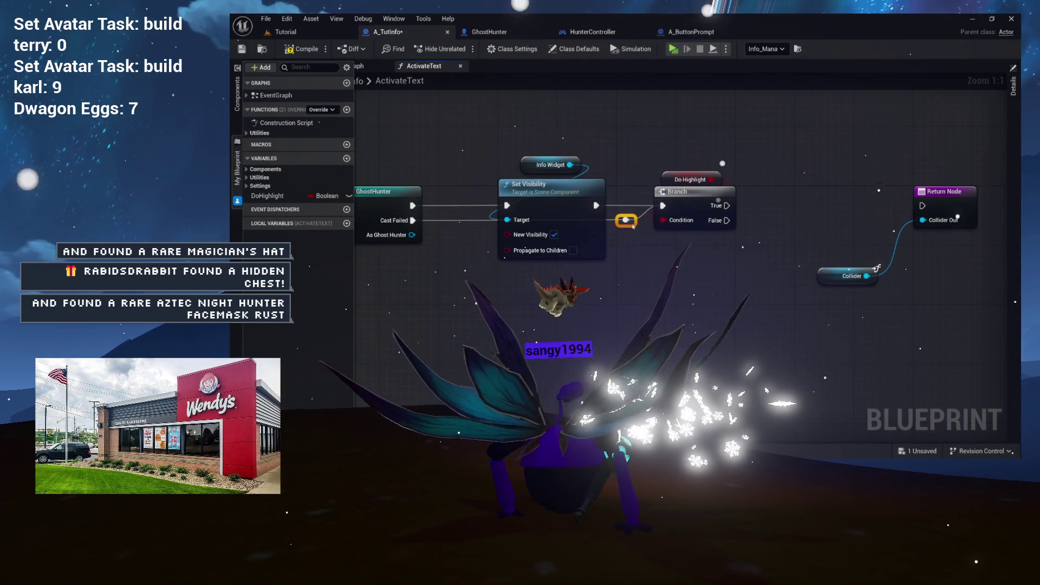
click(653, 252)
Connect the Branch's False output to the Return Node through a reroute knot
mouse_move(684, 282)
mouse_down()
mouse_move(565, 279)
mouse_move(557, 241)
mouse_move(694, 198)
mouse_move(935, 195)
mouse_move(783, 194)
mouse_up()
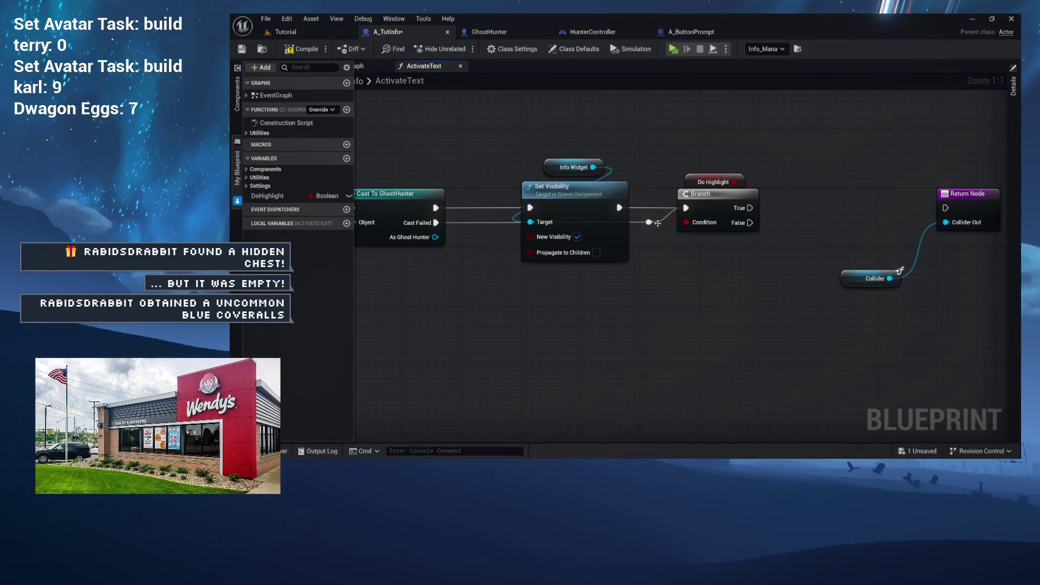
drag(415, 241, 434, 211)
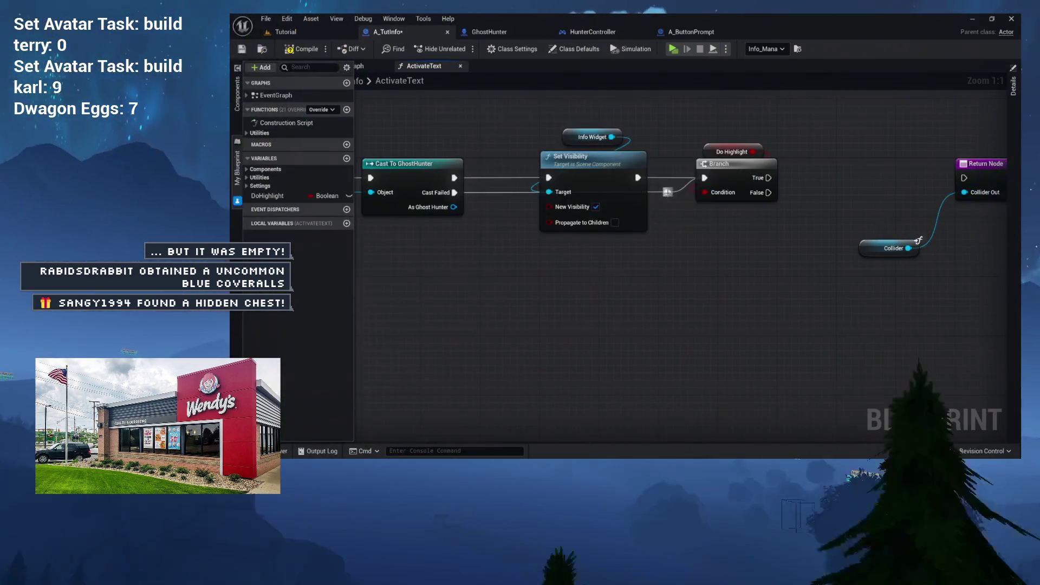
drag(768, 193, 878, 196)
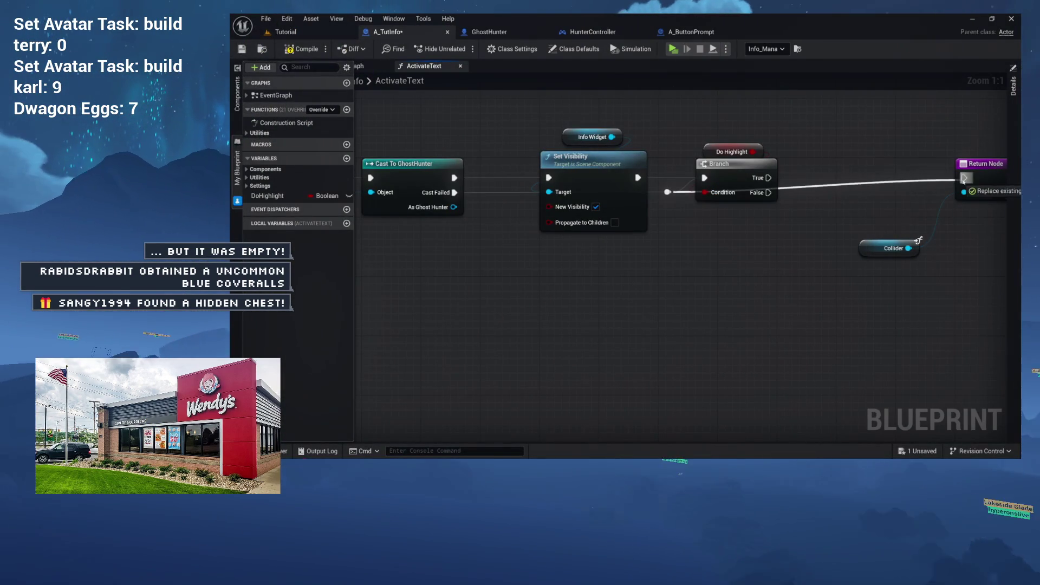
drag(961, 183, 964, 178)
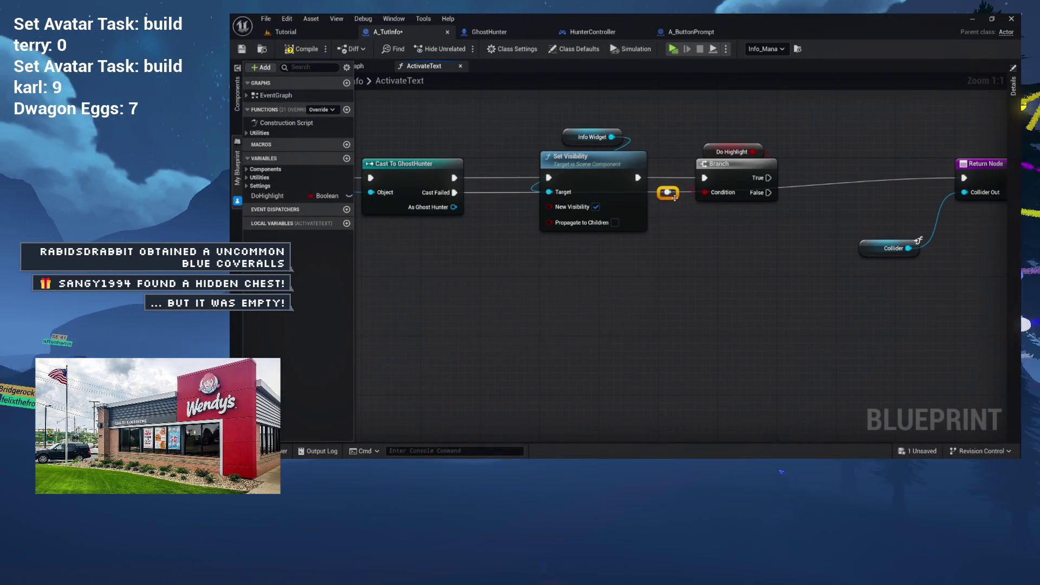
drag(914, 200, 932, 201)
drag(810, 214, 873, 229)
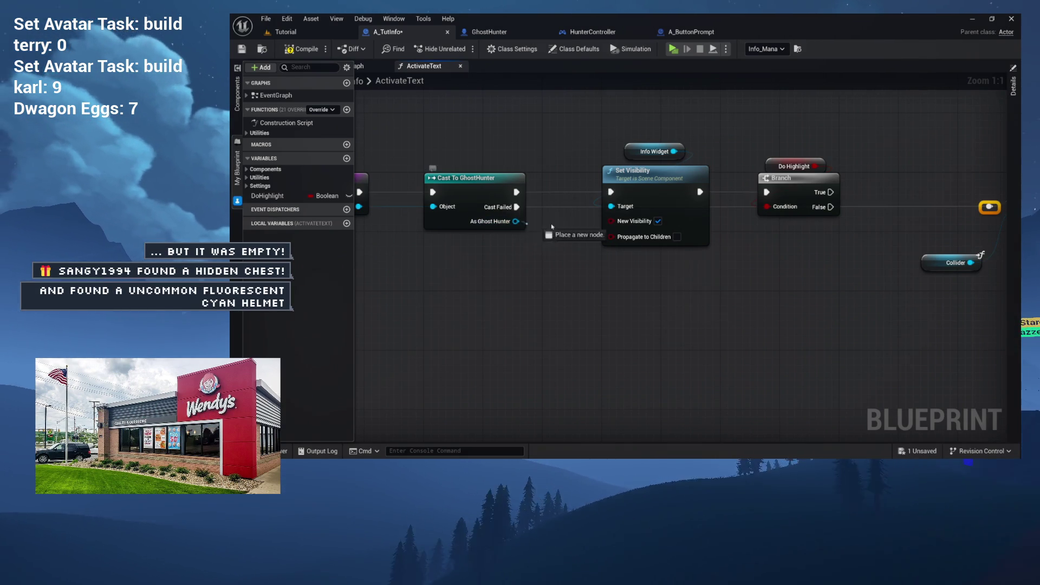
Add Highlight Location from As Ghost Hunter, run it on Branch True, then into the Return Node
mouse_move(882, 222)
mouse_down()
mouse_move(891, 208)
mouse_move(841, 234)
mouse_up()
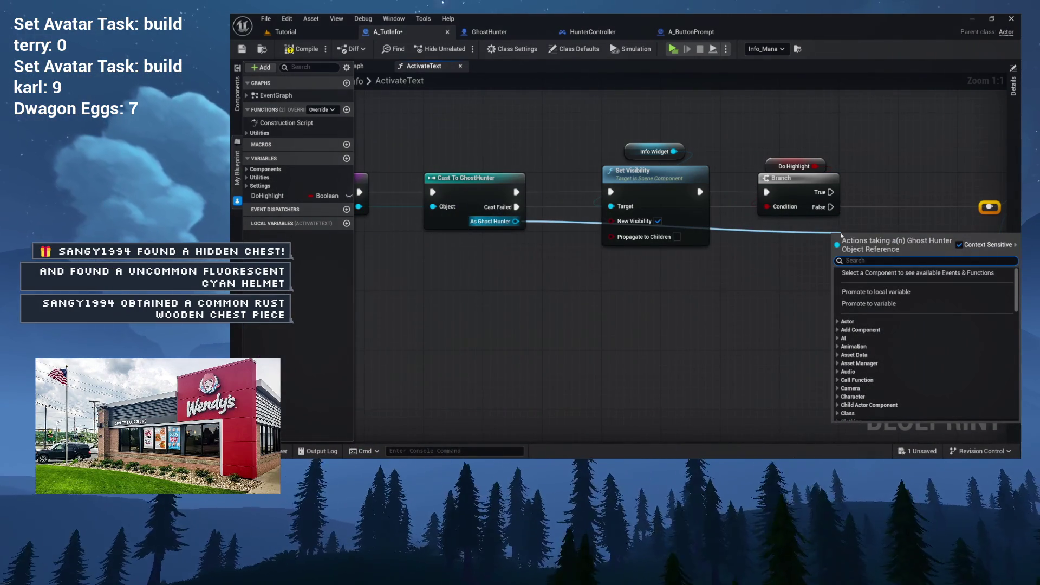
text(highligh)
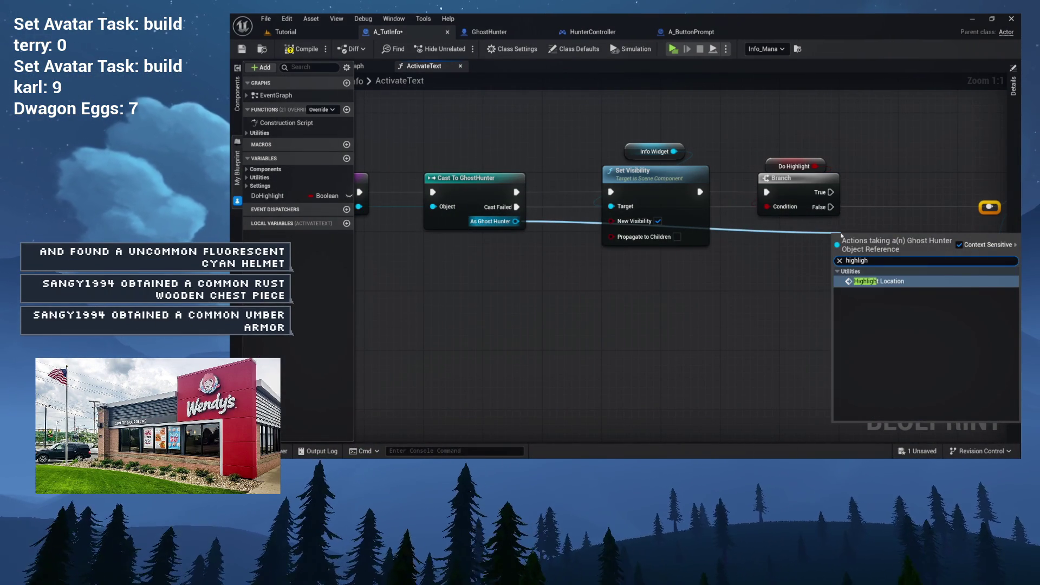
click(882, 281)
mouse_move(882, 271)
mouse_down()
mouse_move(892, 140)
mouse_move(732, 165)
mouse_move(762, 195)
mouse_up()
drag(661, 212, 727, 203)
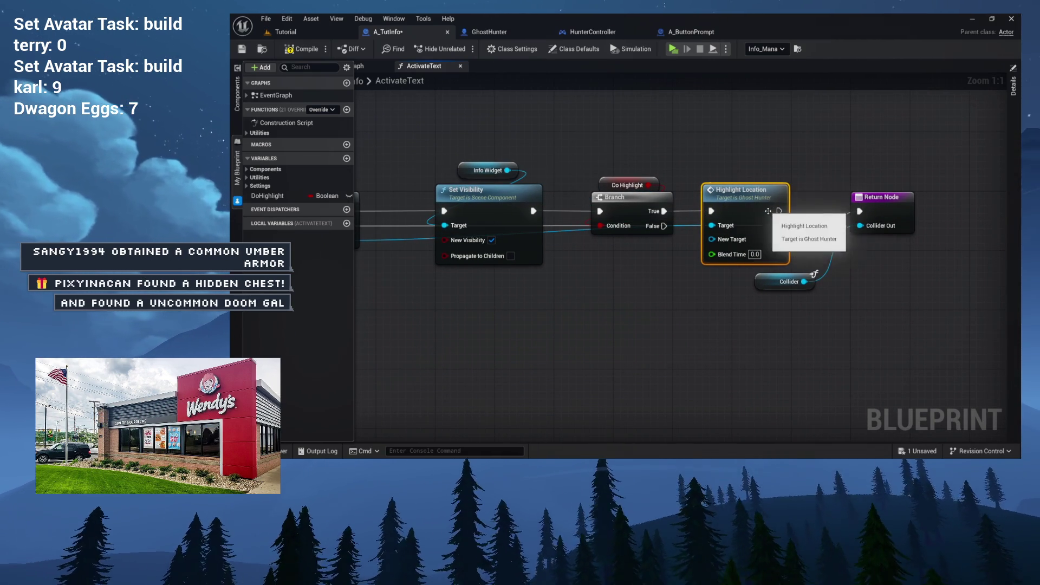
drag(860, 213, 861, 211)
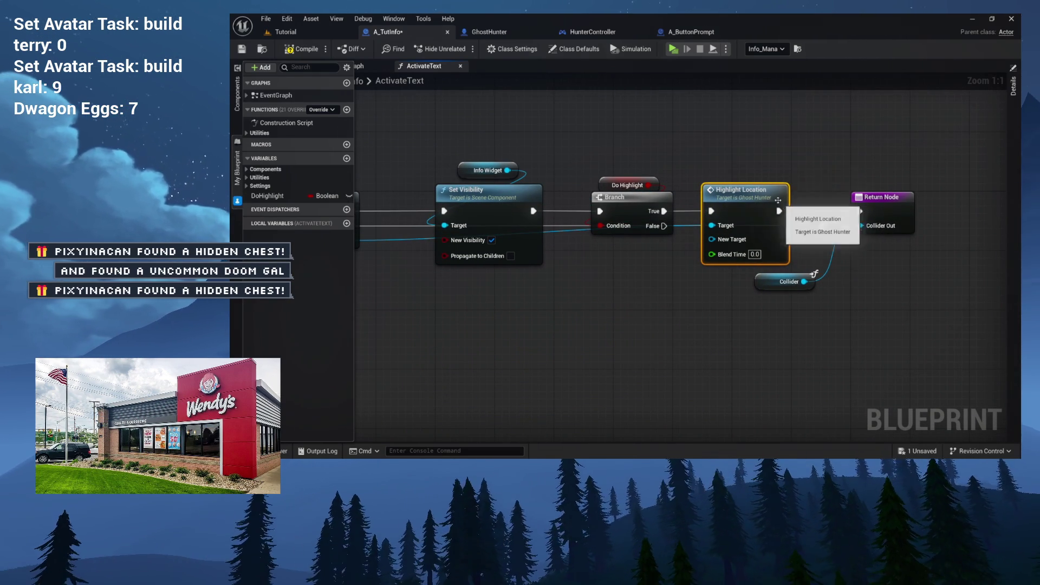
Feed a Self node into Highlight Location's New Target input
drag(742, 226, 729, 198)
mouse_move(650, 222)
mouse_down()
mouse_move(845, 224)
mouse_move(489, 259)
mouse_up()
drag(710, 220, 572, 264)
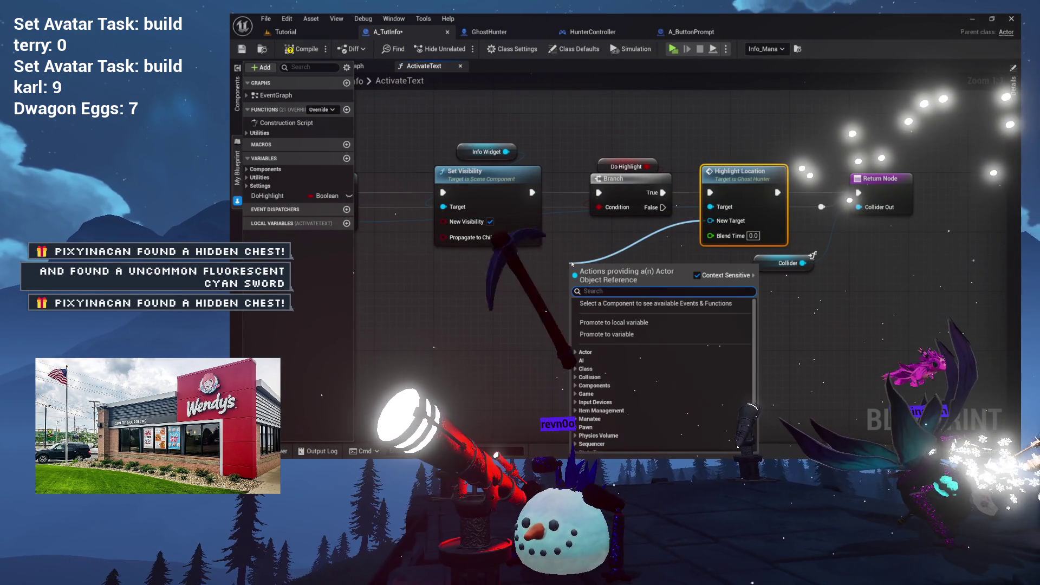
text(self)
key(Return)
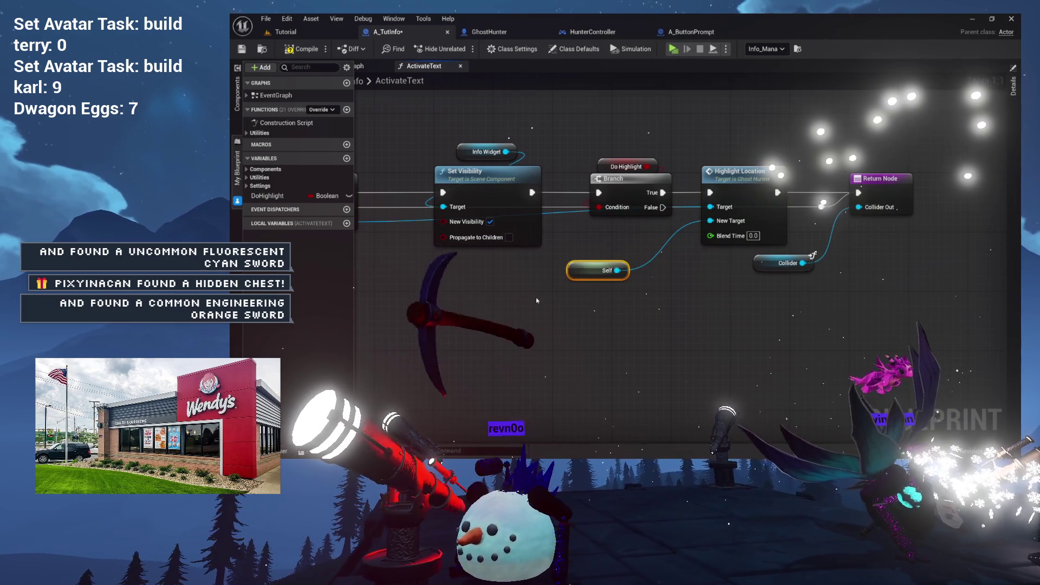
drag(577, 277, 615, 238)
drag(730, 235, 642, 235)
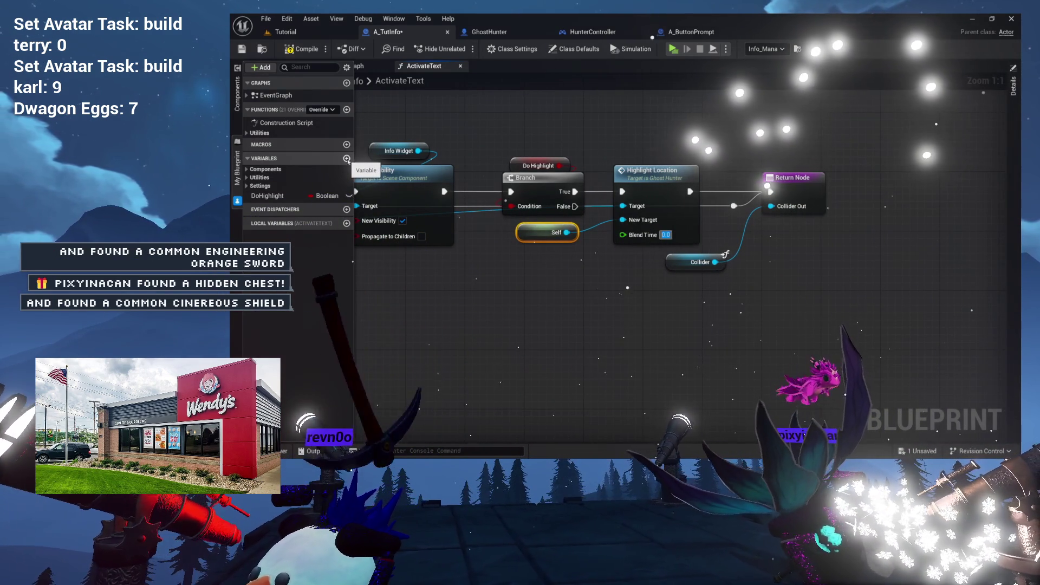
Create a stray NewVar variable, delete it again, and save the blueprint
click(347, 159)
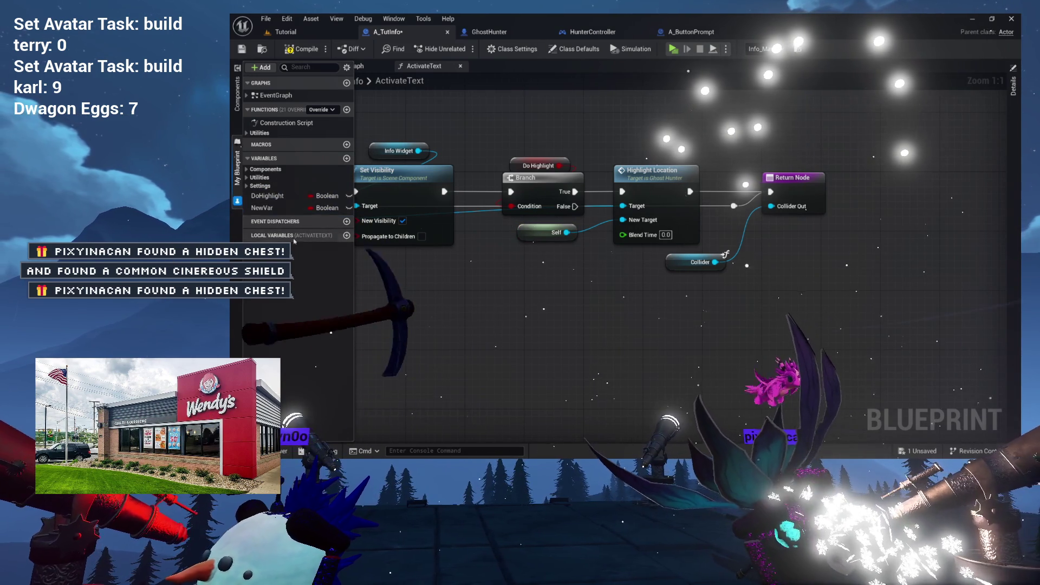
click(267, 208)
key(Delete)
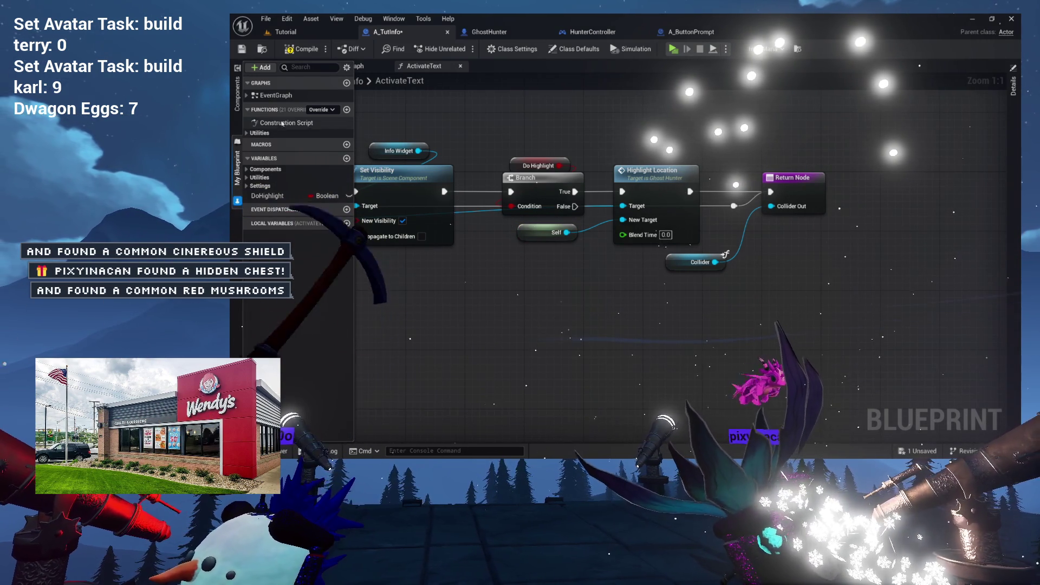
key(ctrl+s)
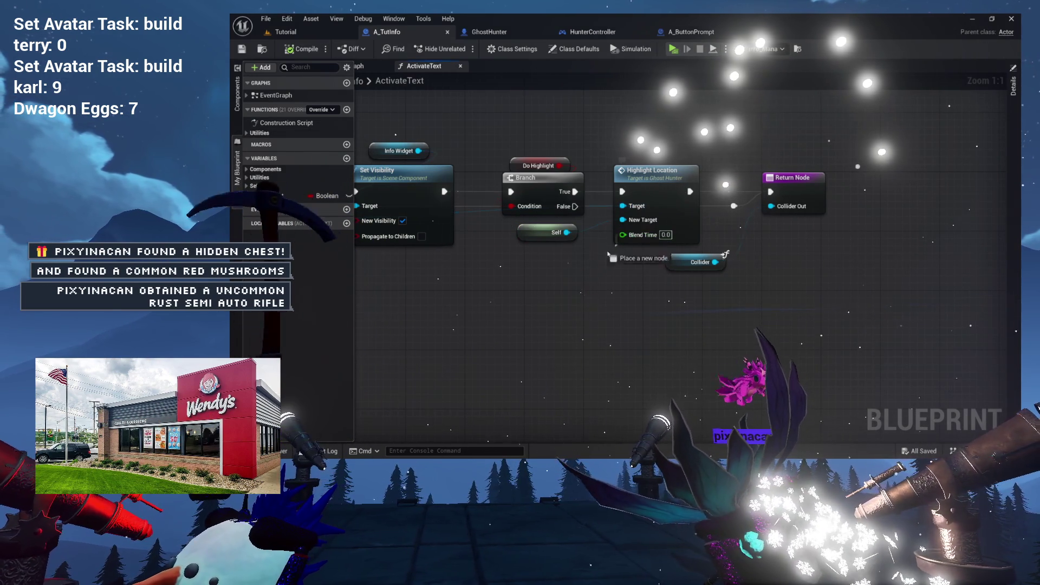
Promote Blend Time to a variable named HighlightTime and file it under Settings
drag(590, 266, 566, 266)
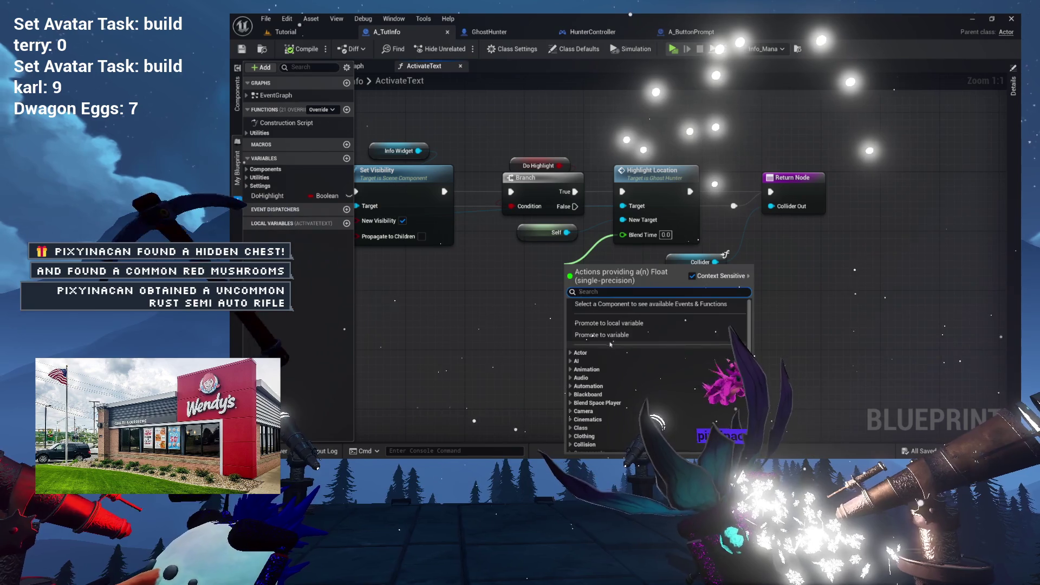
click(604, 335)
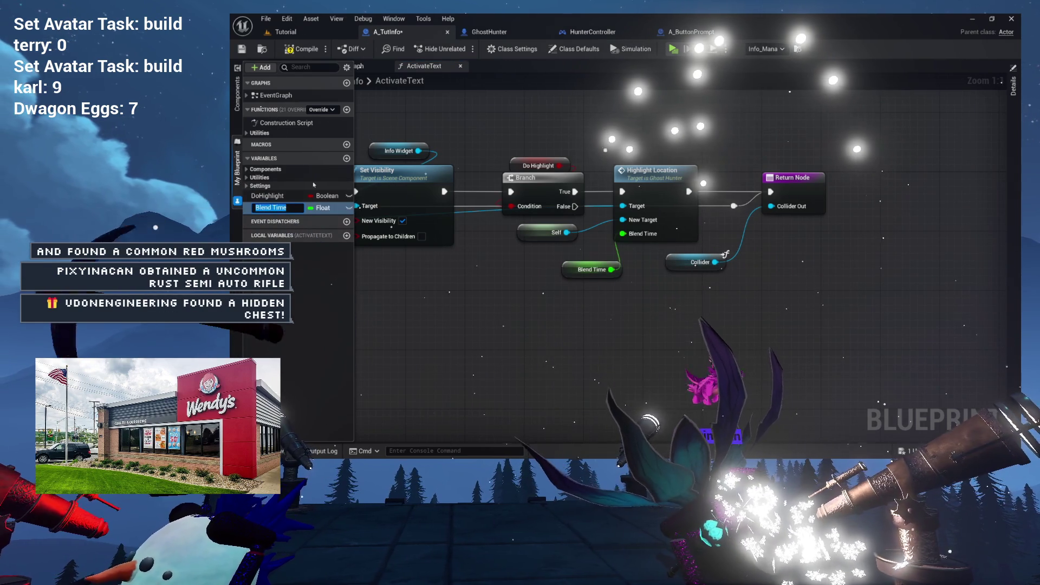
text(High)
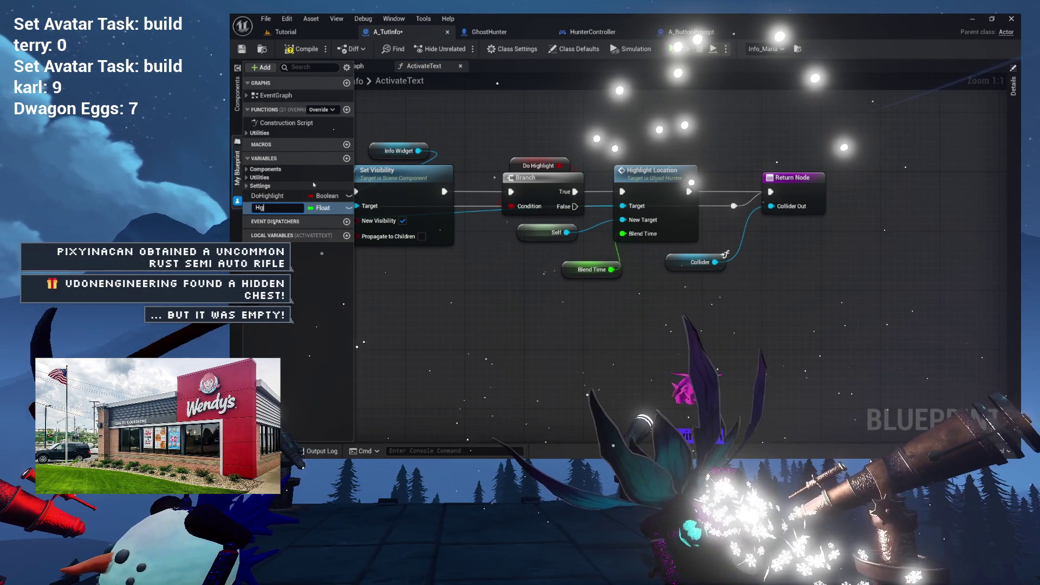
text(lightTim)
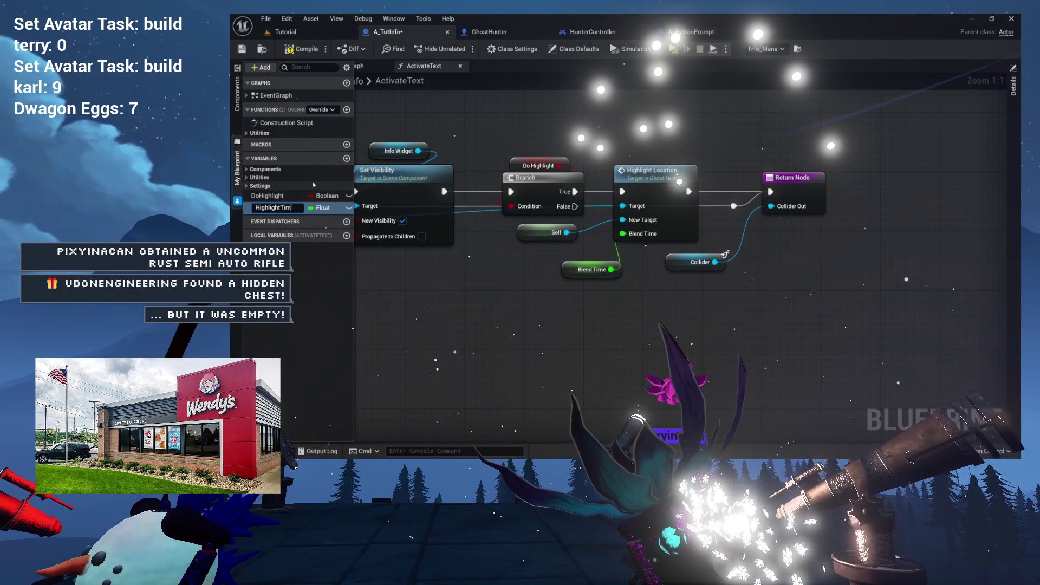
text(e)
key(Return)
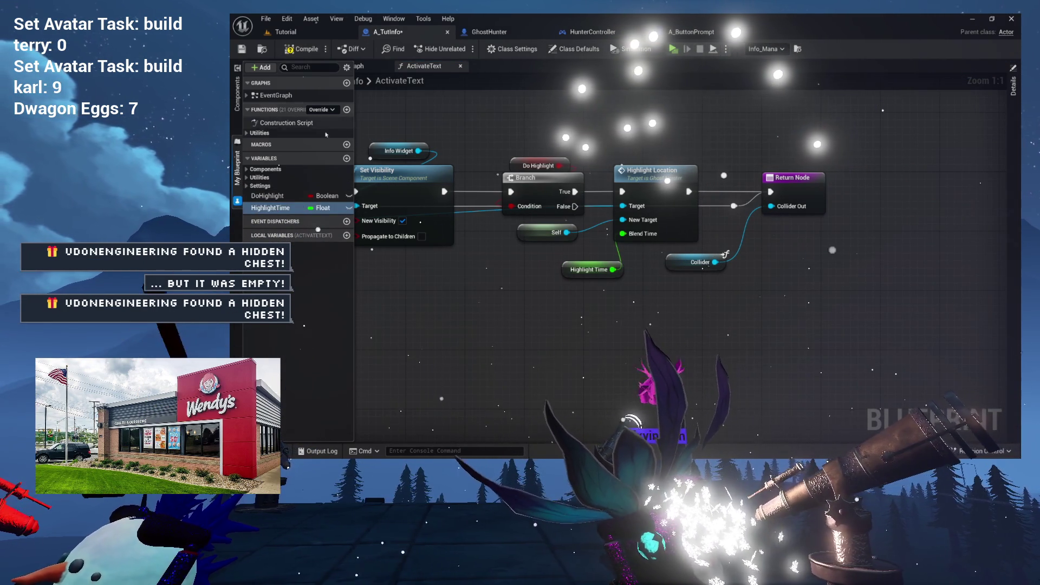
drag(264, 186, 265, 187)
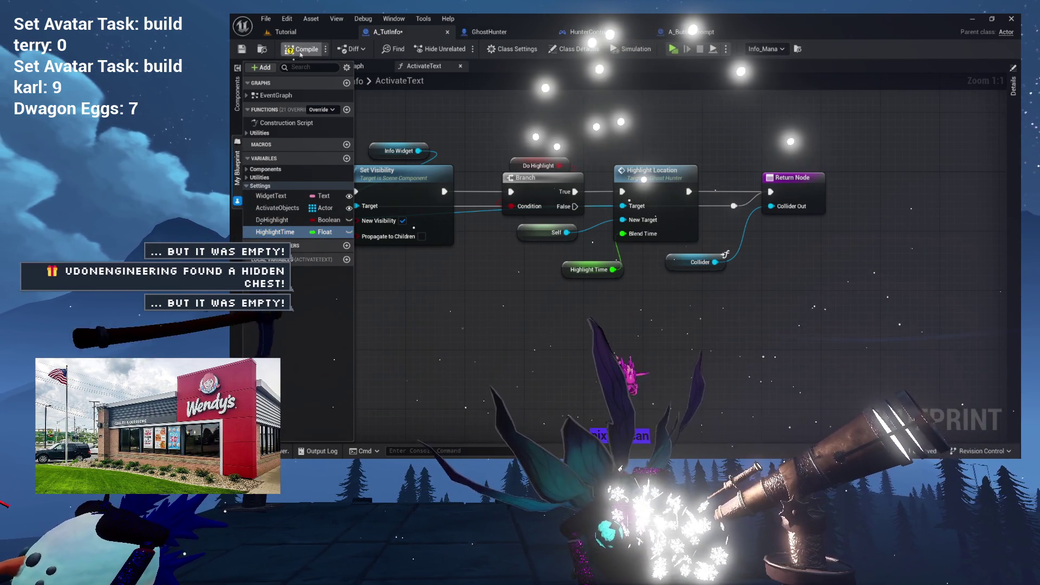
Compile A_TutInfo and pan across the Set Visibility, Branch and Cast To GhostHunter wiring
click(298, 51)
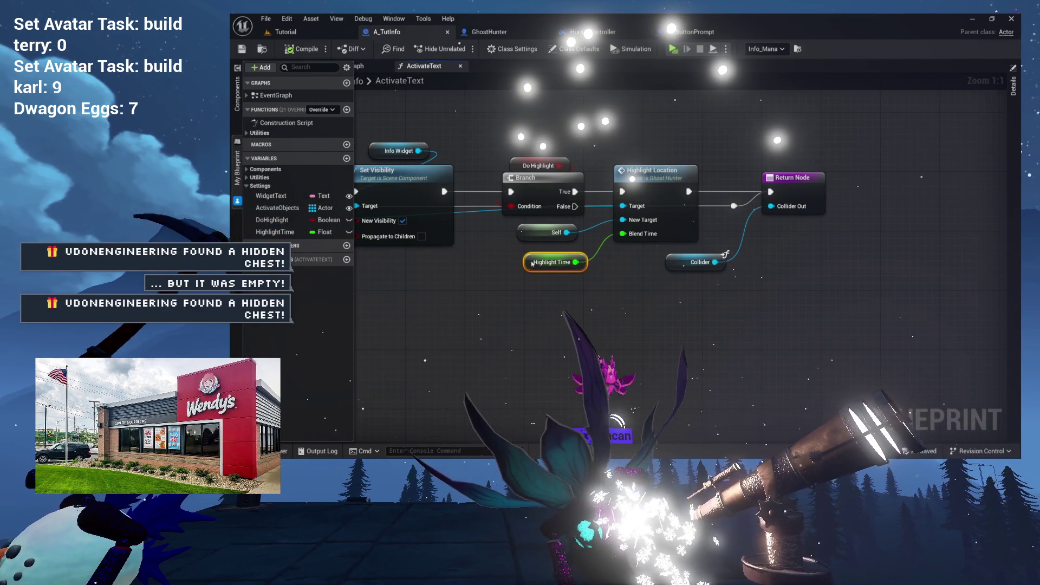
drag(680, 293, 611, 290)
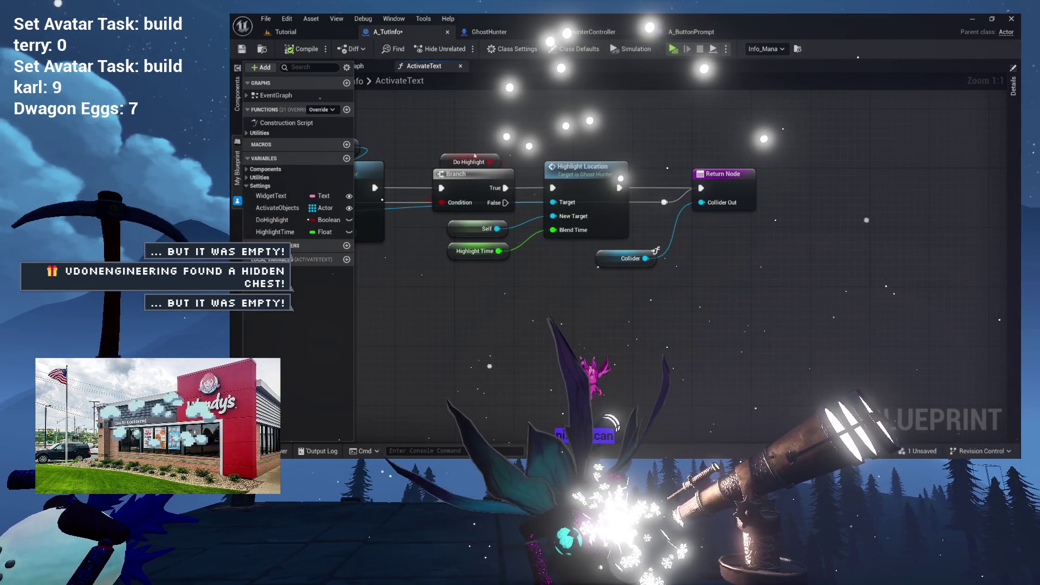
mouse_move(425, 100)
mouse_down()
mouse_move(520, 130)
mouse_move(609, 141)
mouse_up()
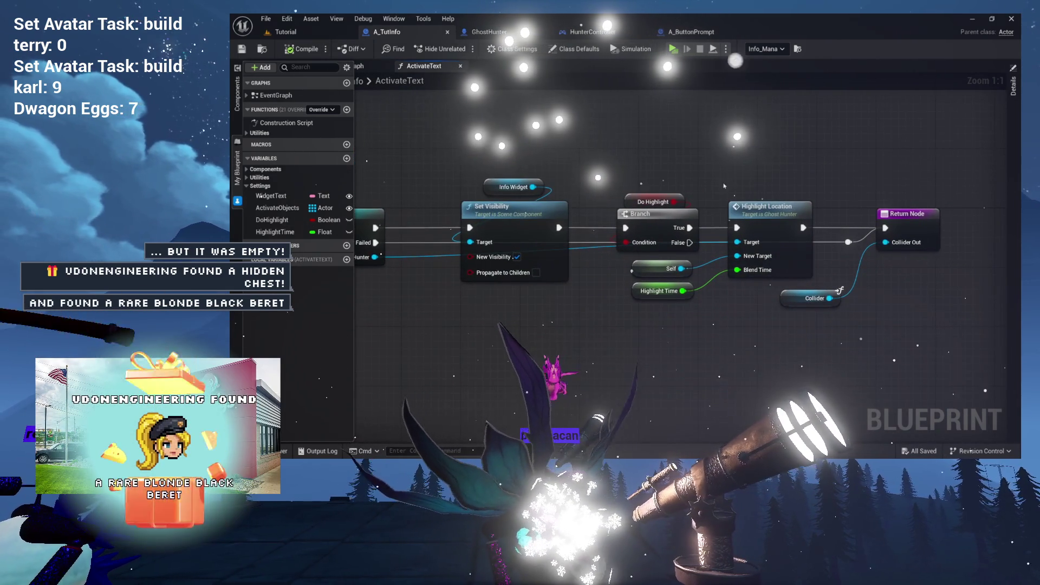
drag(724, 186, 604, 196)
drag(569, 252, 727, 252)
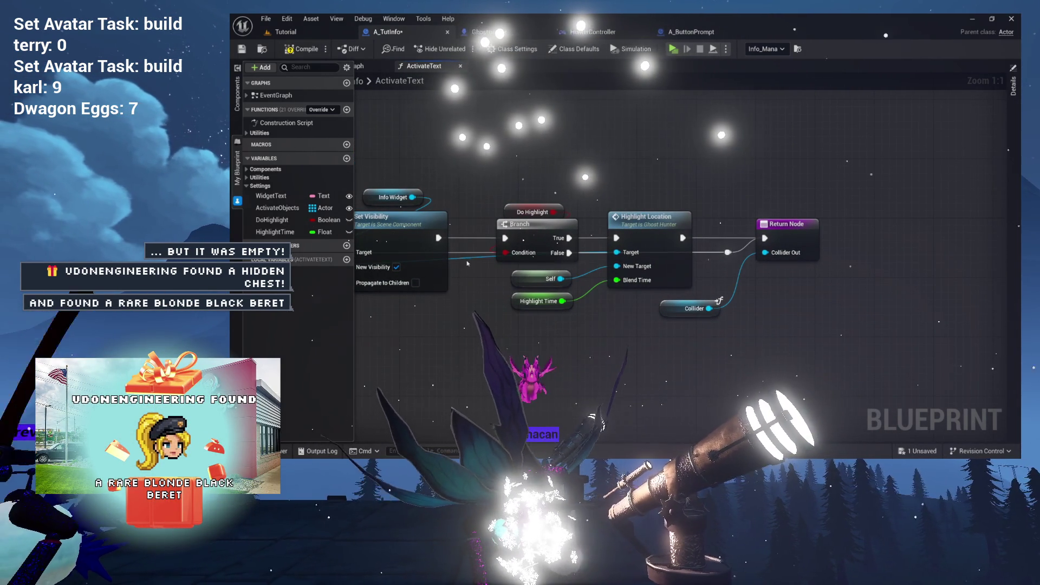
mouse_move(510, 259)
mouse_down()
mouse_move(687, 275)
mouse_move(528, 280)
mouse_up()
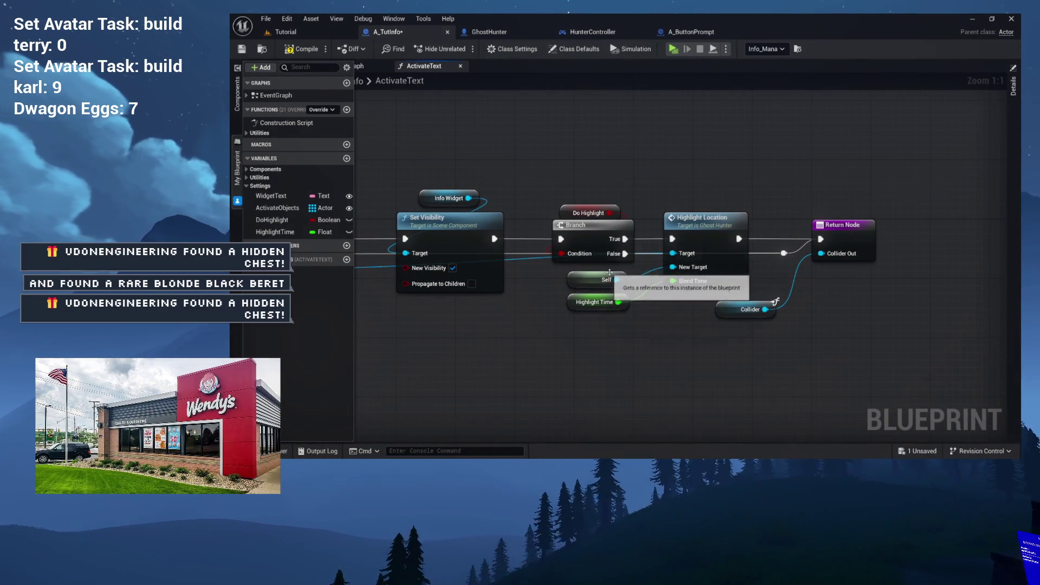
drag(699, 261, 627, 261)
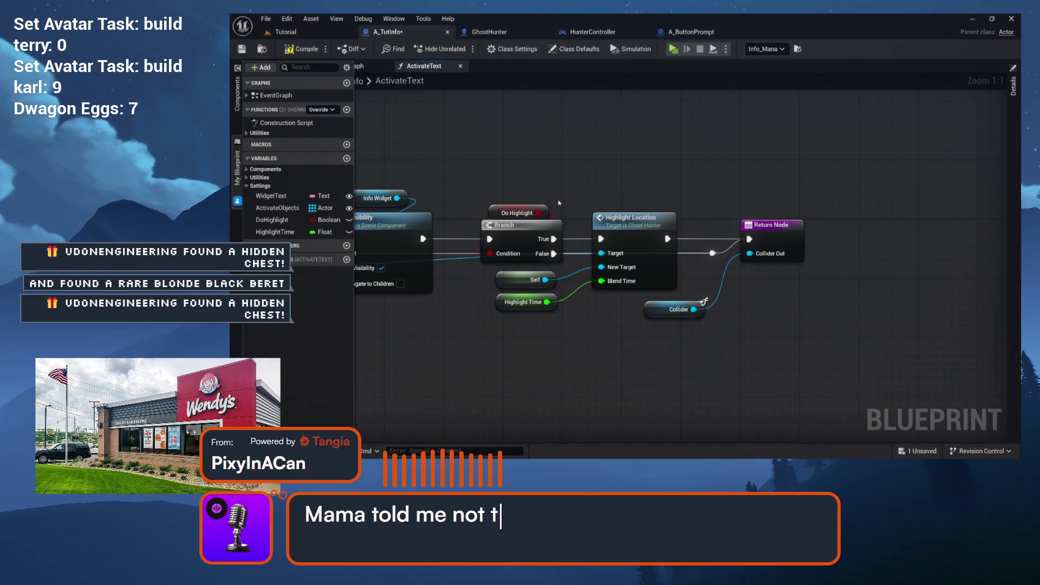
drag(560, 170, 615, 167)
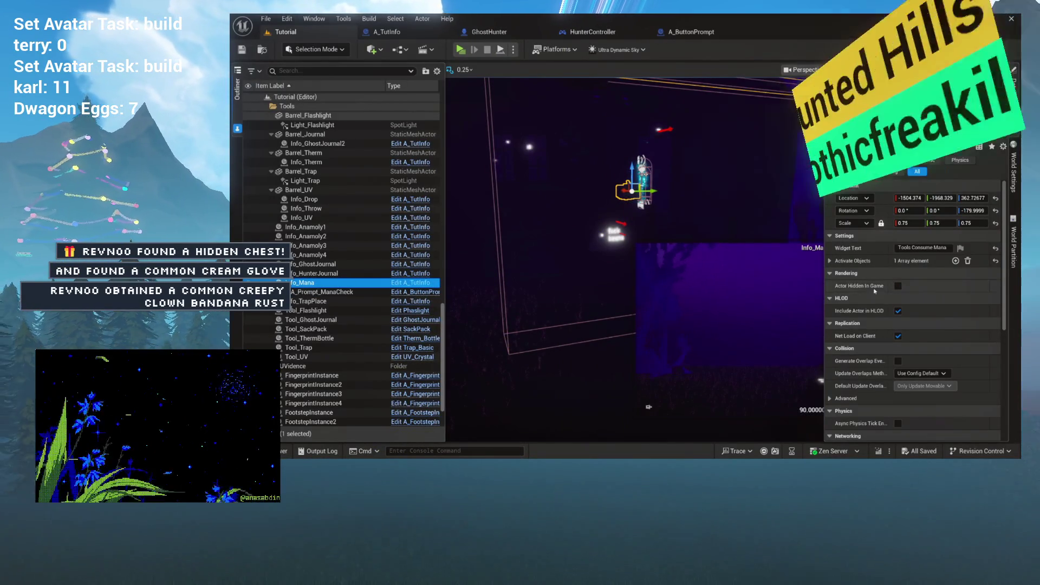
Collapse Info_Mana's property categories, expand Settings, and return to A_TutInfo's ActivateText graph
scroll(866, 316, down, 3)
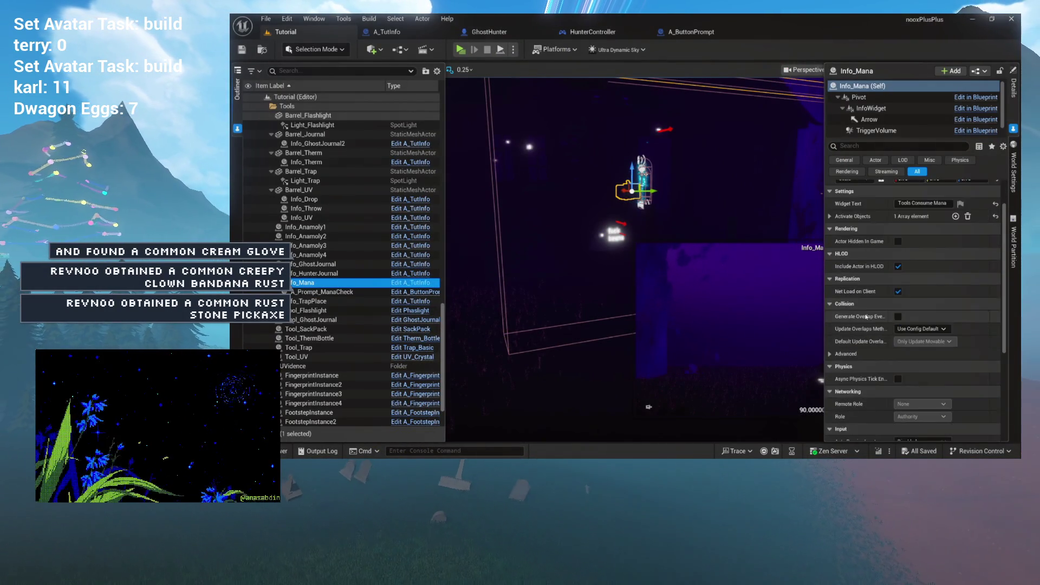
click(1004, 147)
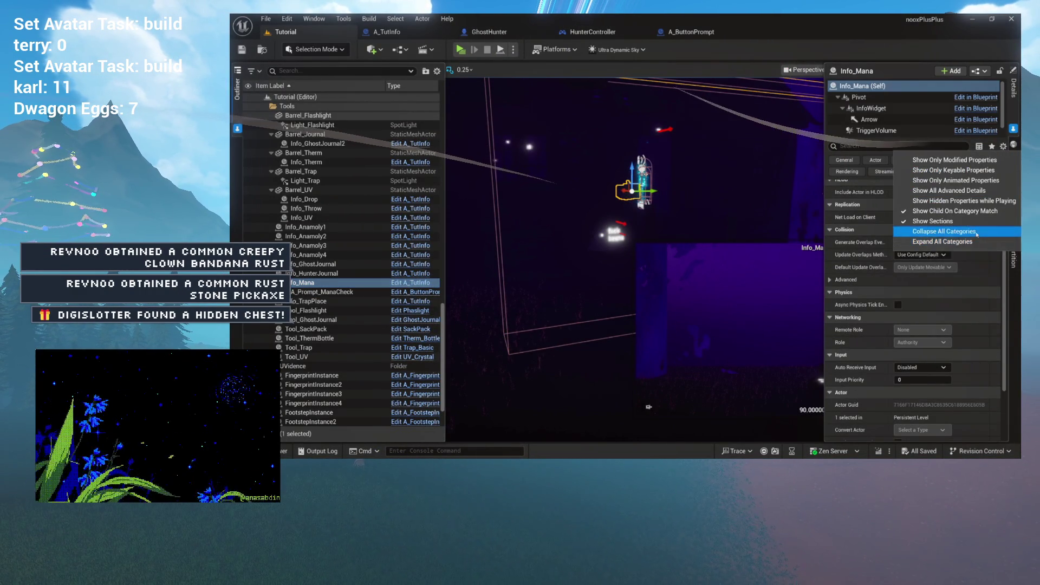
click(976, 234)
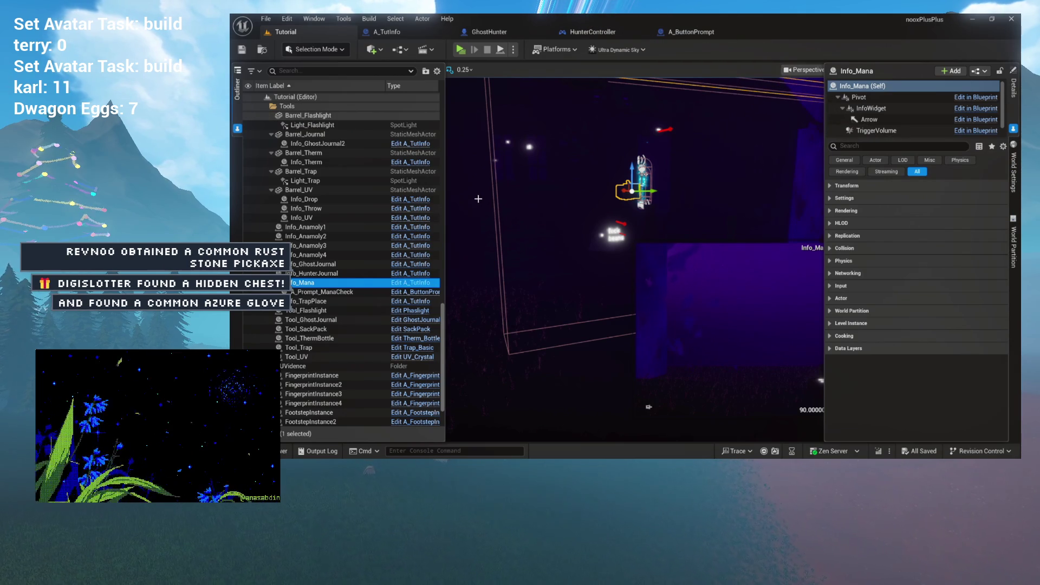
click(830, 198)
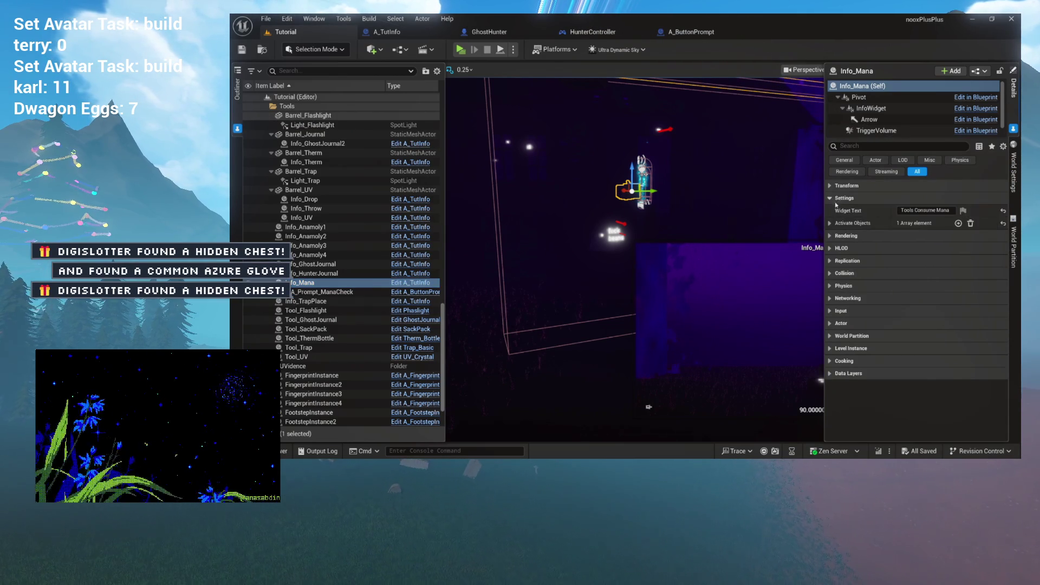
click(398, 32)
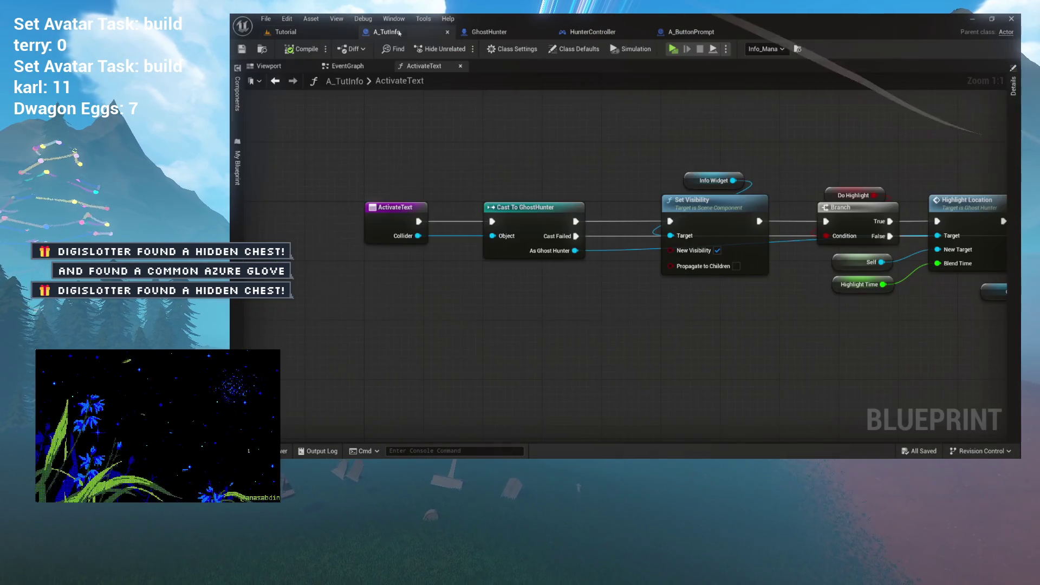
Make DoHighlight and HighlightTime instance-editable and save A_TutInfo
click(237, 199)
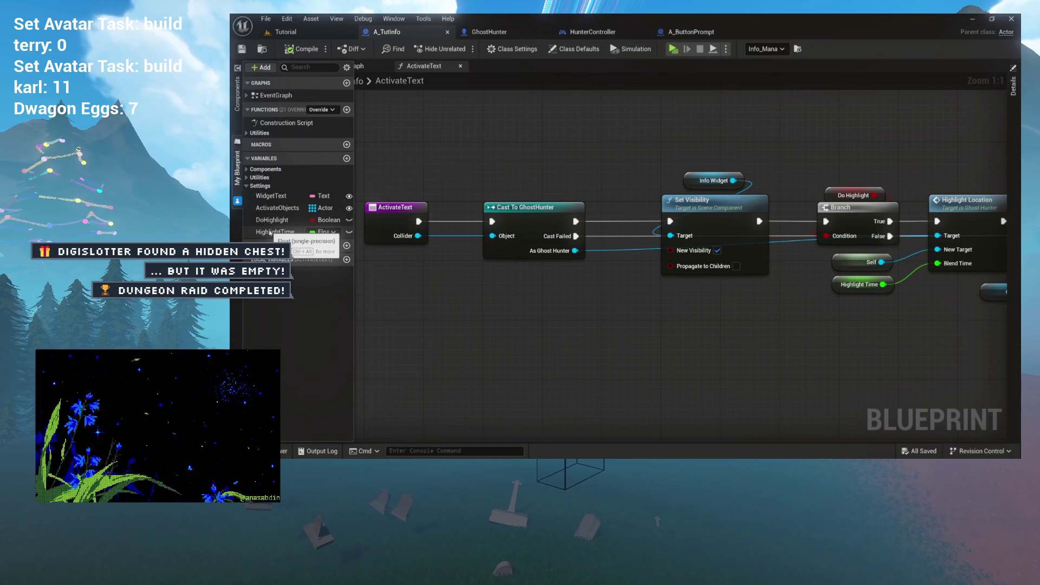
click(349, 220)
click(349, 231)
key(ctrl+s)
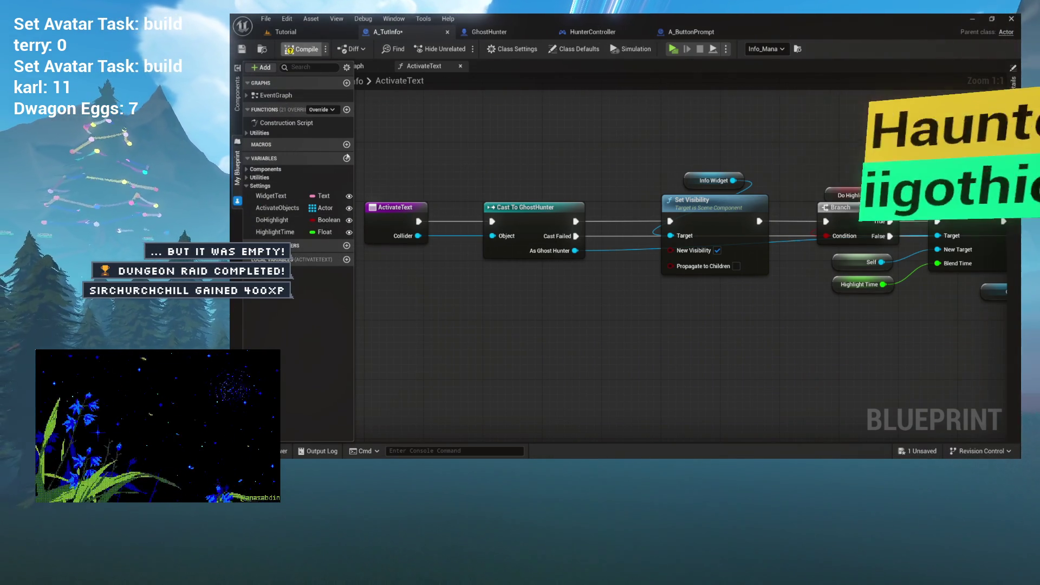
Set HighlightTime's default value to 1.0
click(264, 233)
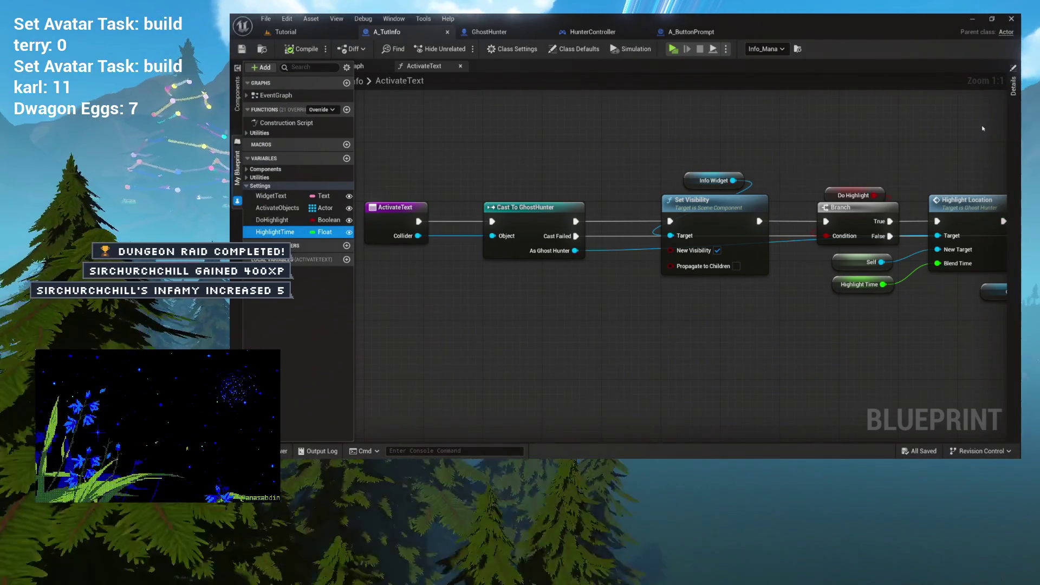
click(1013, 85)
click(915, 297)
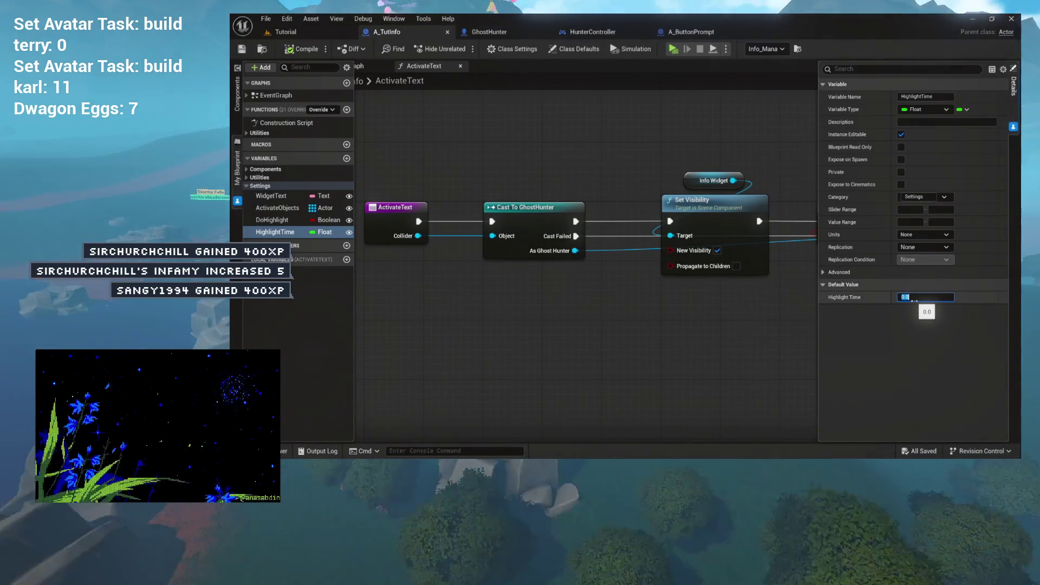
text(1)
key(Return)
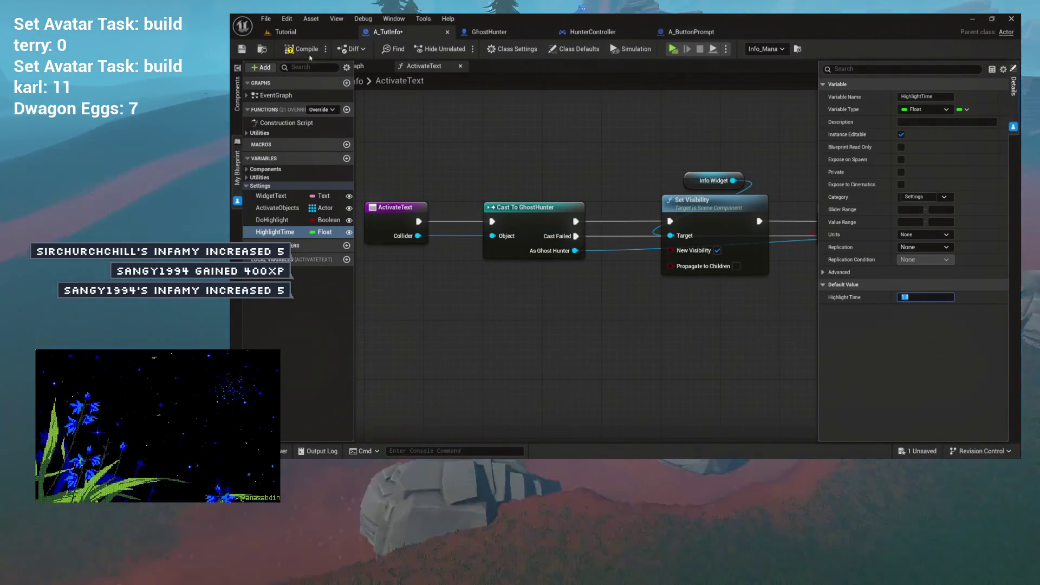
click(307, 54)
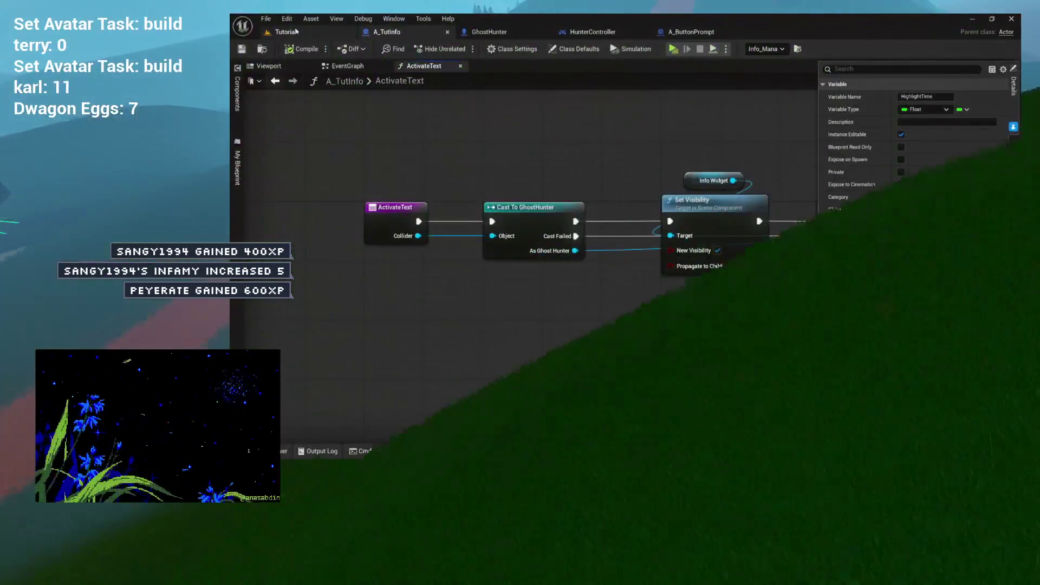
click(286, 32)
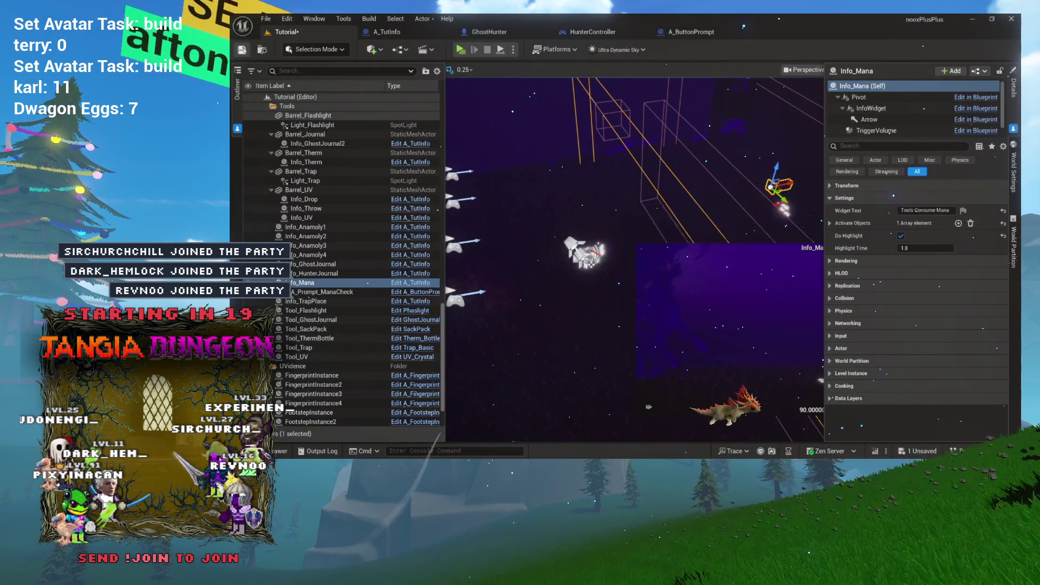
Save the Tutorial level and playtest it in a standalone window
key(ctrl+s)
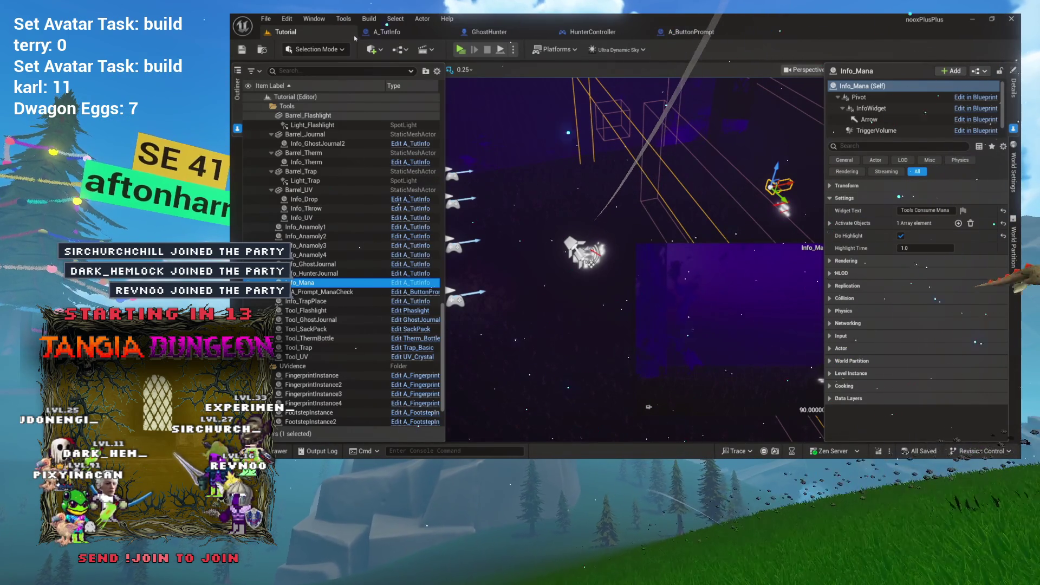
click(460, 50)
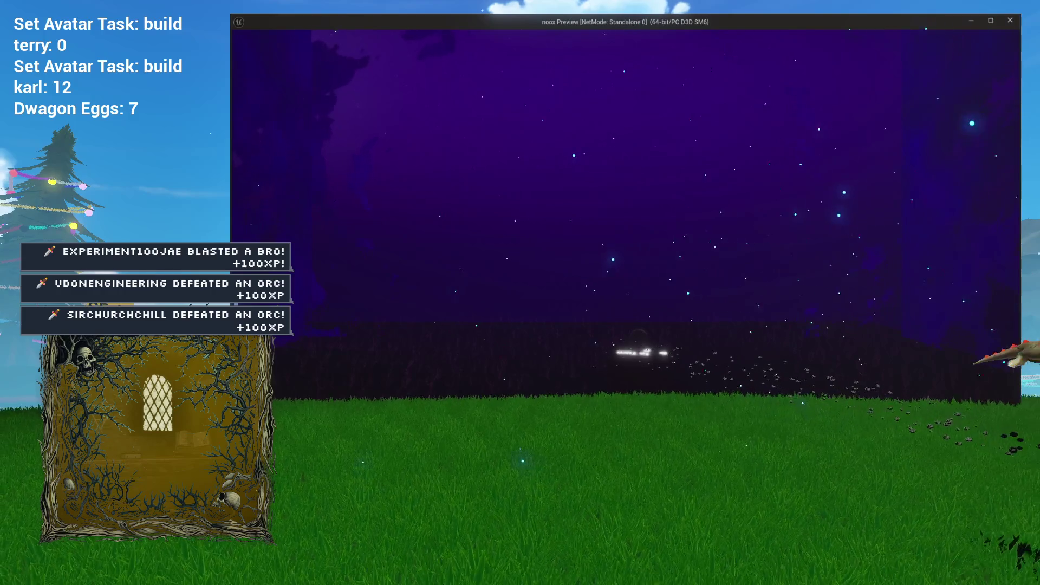
key(Escape)
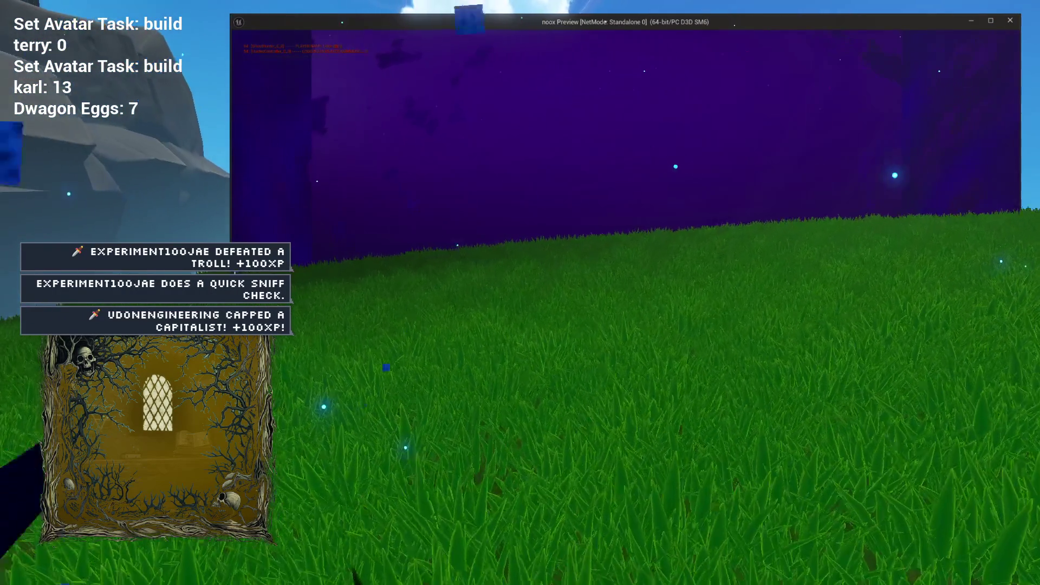
key(Escape)
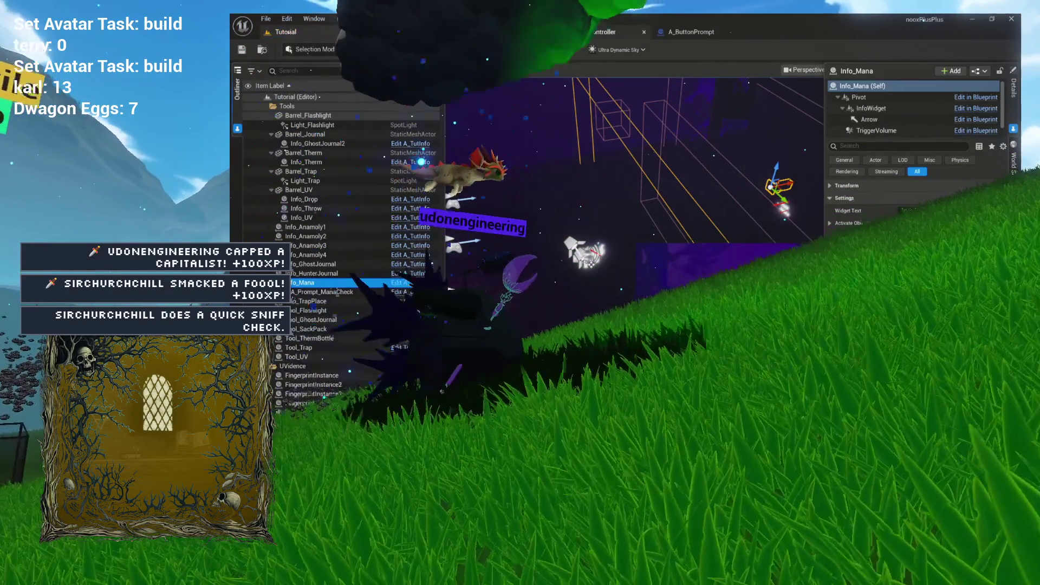
Spread out HighlightLocation's nodes, moving Highlight Object right to leave room before it
click(490, 31)
mouse_move(474, 145)
mouse_down()
mouse_move(824, 267)
mouse_move(907, 310)
mouse_up()
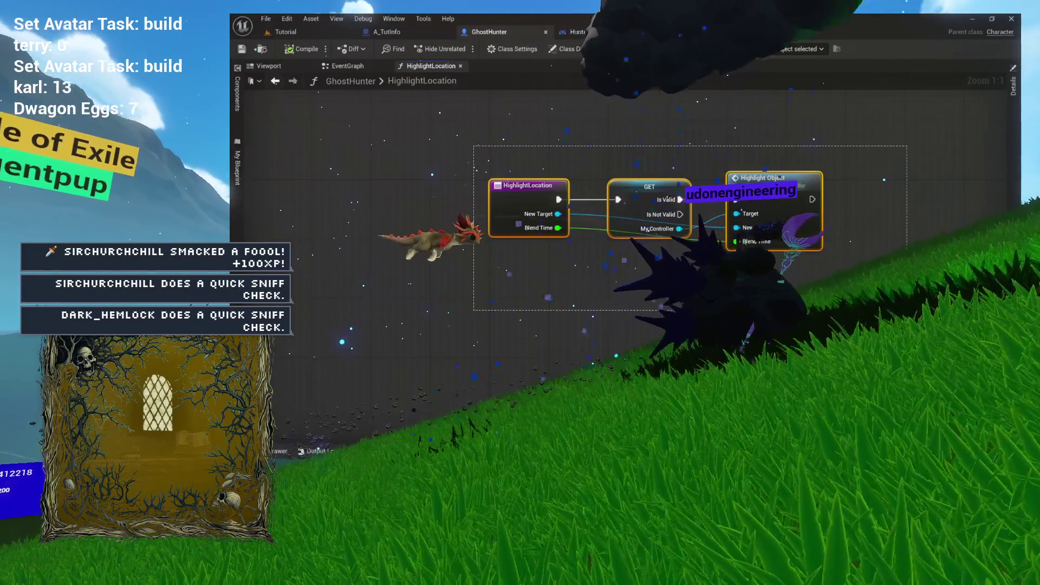
drag(653, 230, 573, 260)
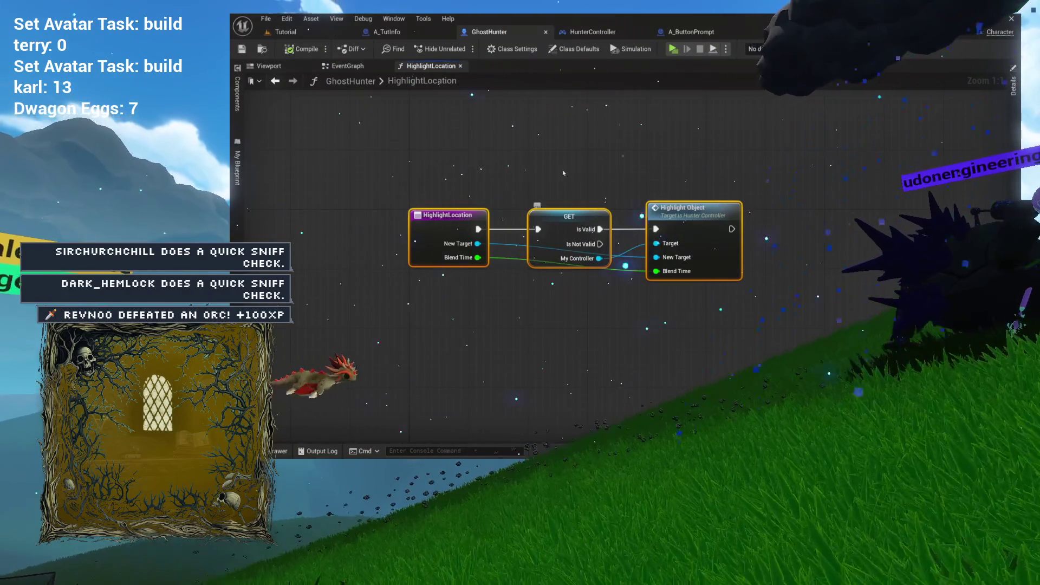
drag(664, 190, 512, 184)
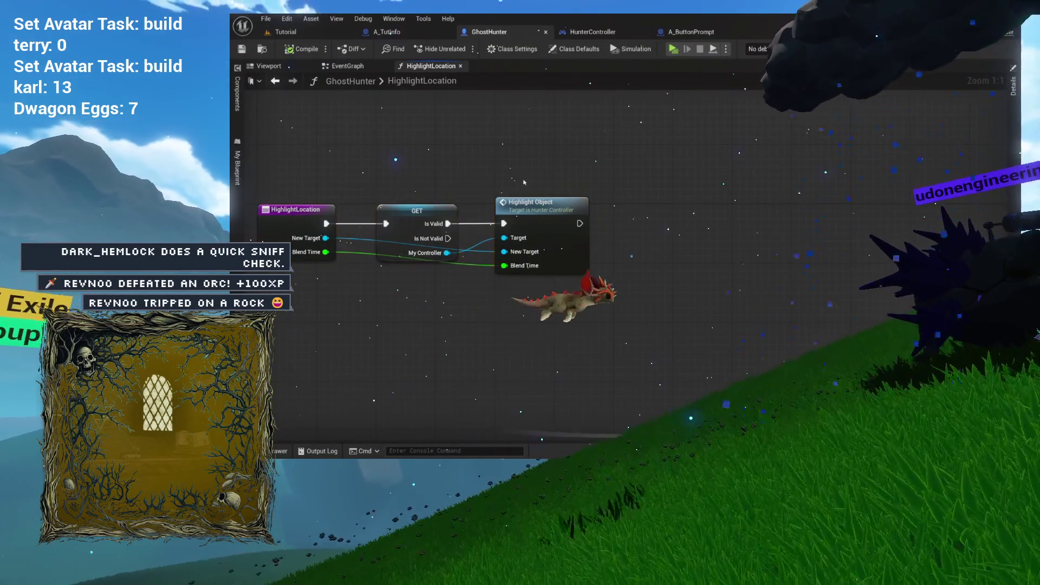
drag(658, 214, 741, 208)
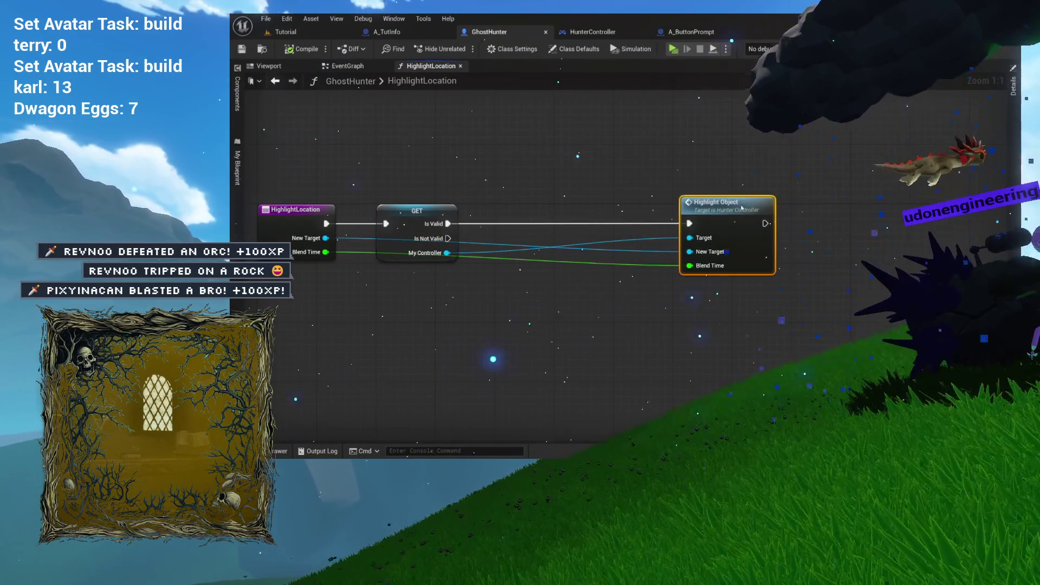
drag(593, 218, 665, 216)
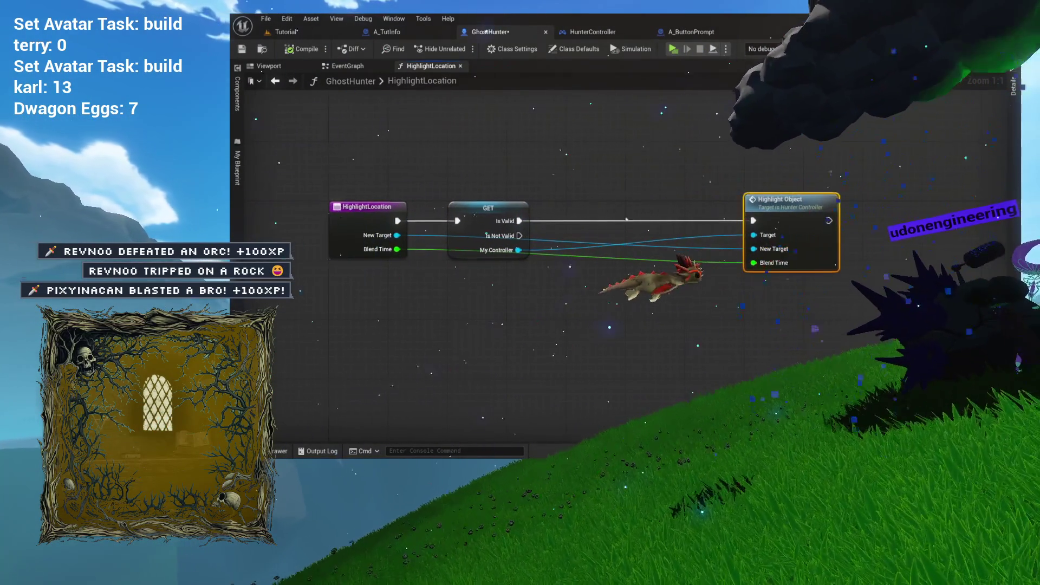
drag(358, 193, 548, 272)
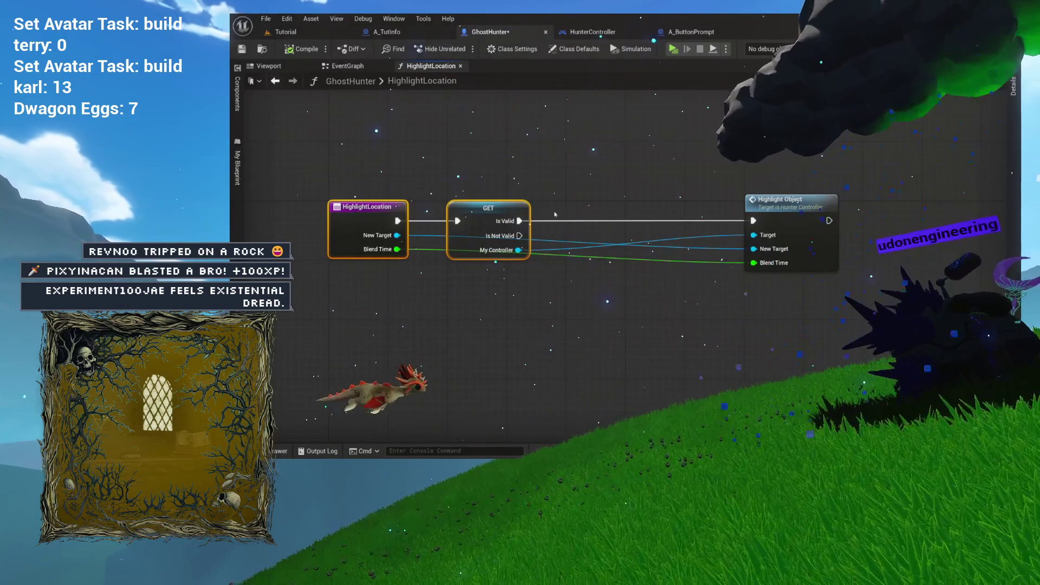
click(341, 66)
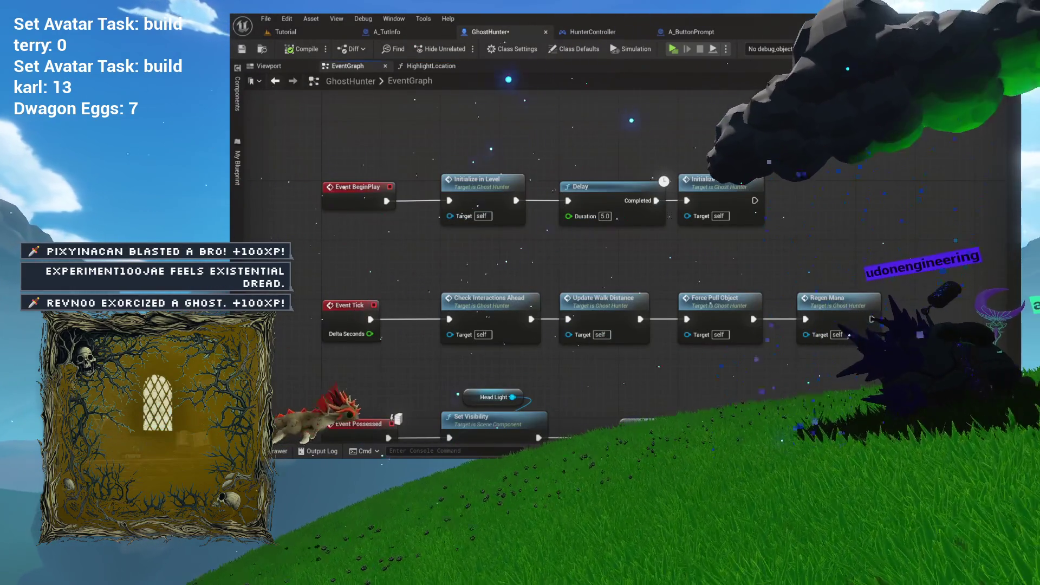
Locate and open the Input_Move function graph from the blueprint's Input functions
scroll(563, 299, up, 2)
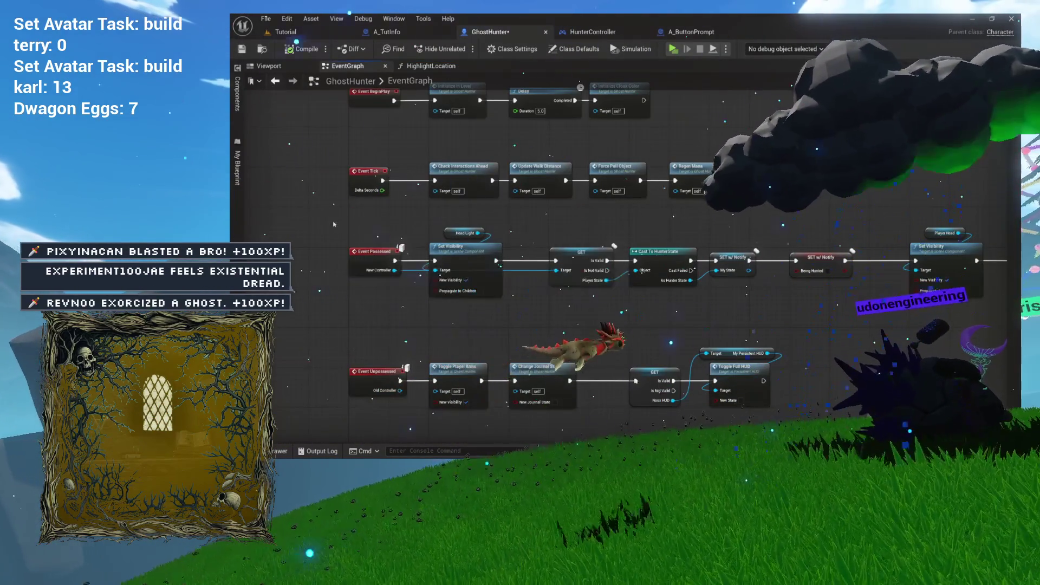
scroll(563, 299, up, 2)
scroll(563, 299, down, 2)
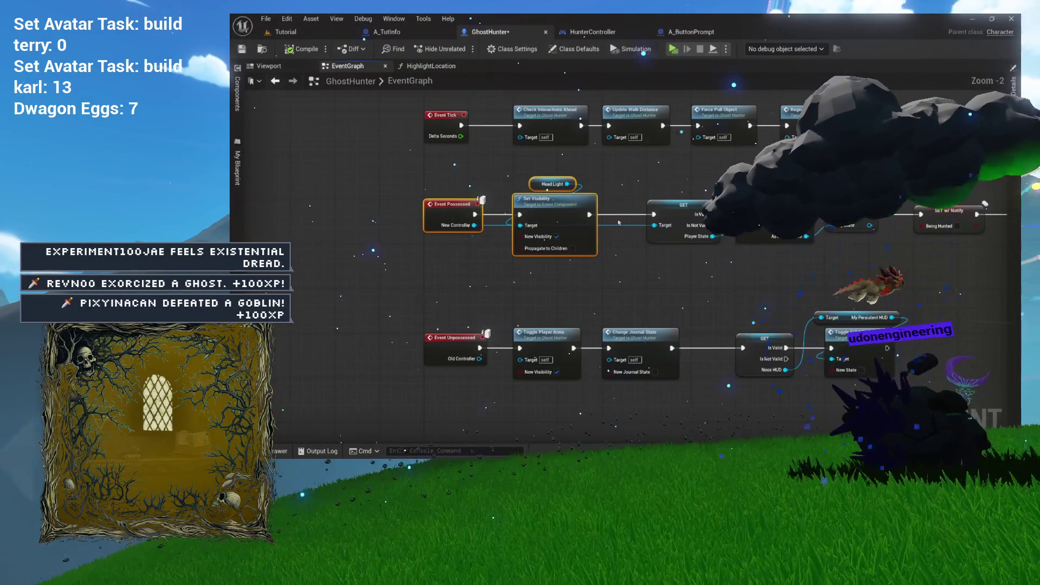
click(236, 165)
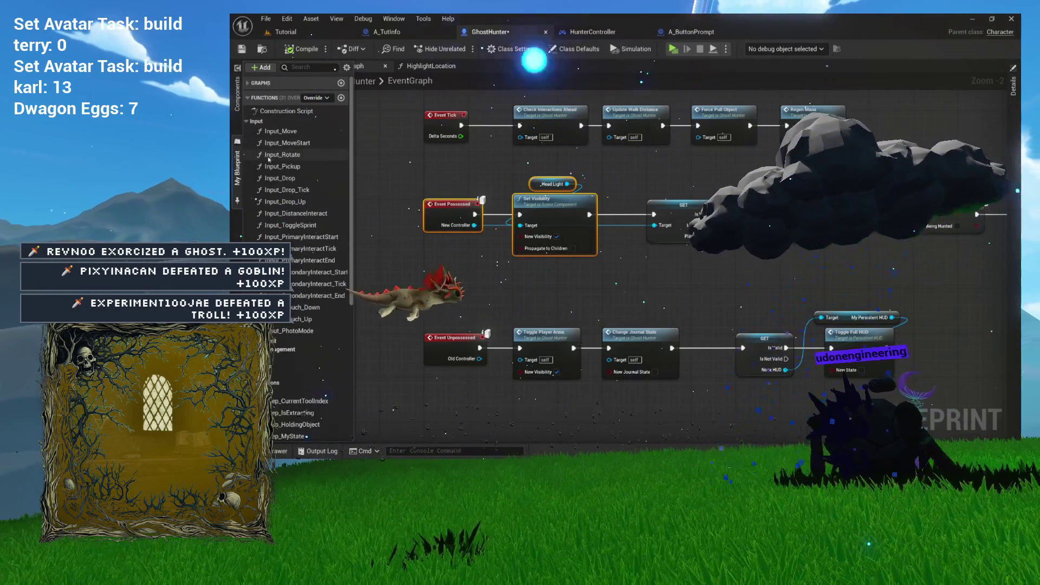
click(247, 122)
click(277, 132)
double_click(277, 131)
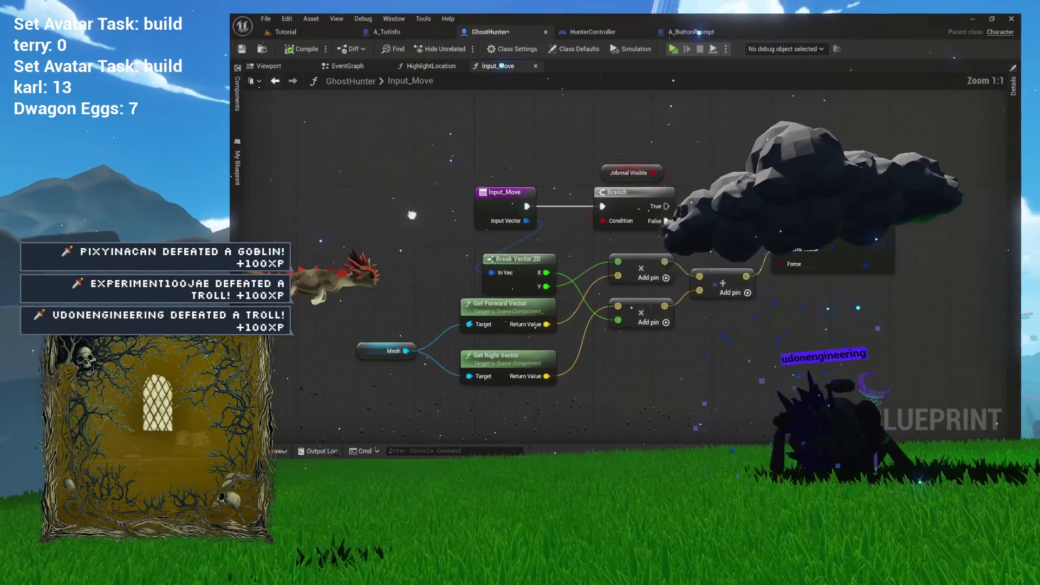
click(363, 65)
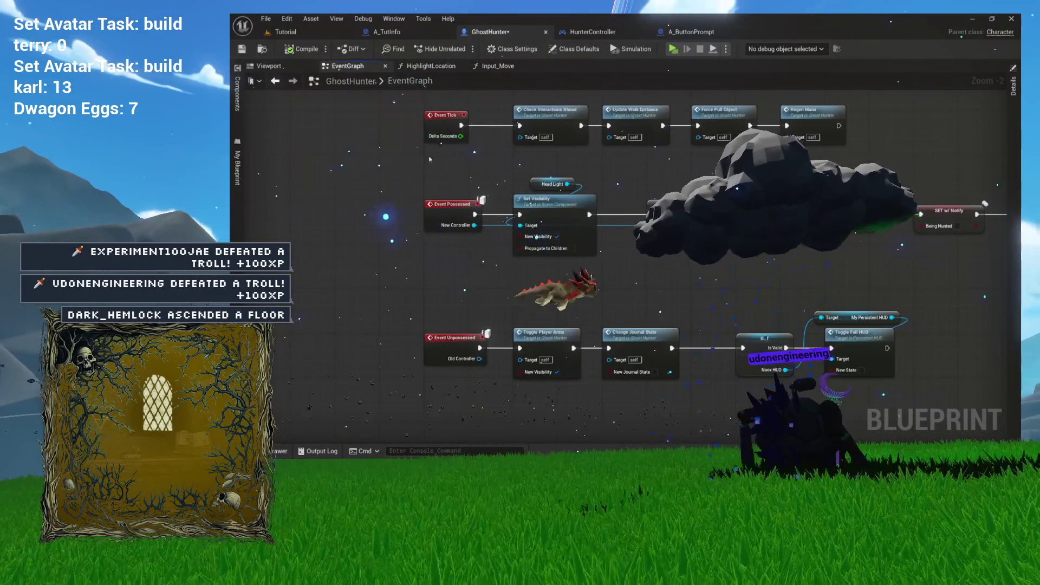
scroll(433, 158, up, 2)
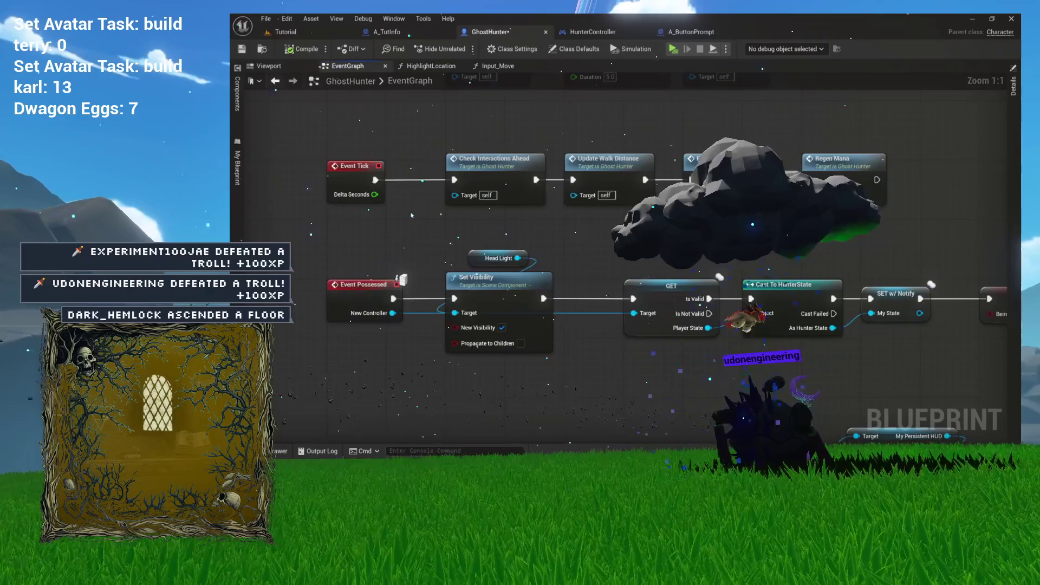
scroll(411, 215, down, 2)
scroll(411, 215, up, 2)
click(512, 66)
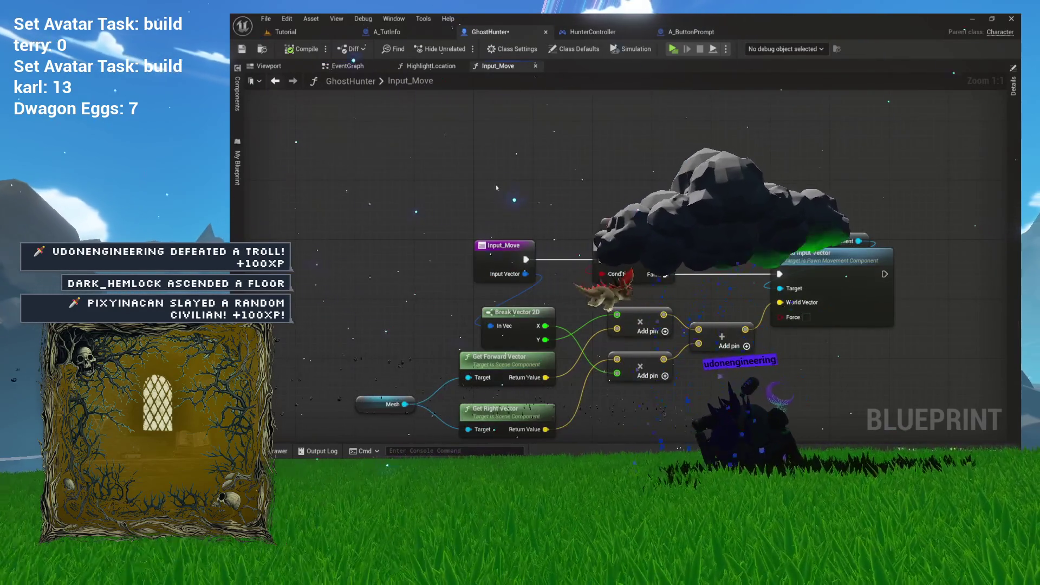
Copy the Add Input Vector and Character Movement nodes and paste them into HighlightLocation
drag(573, 182, 737, 269)
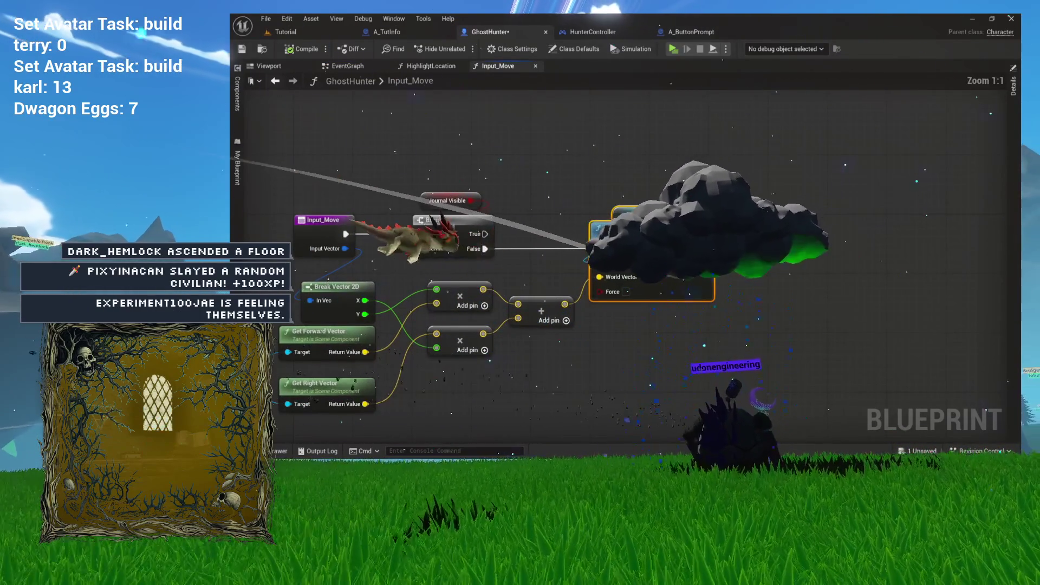
scroll(494, 145, up, 6)
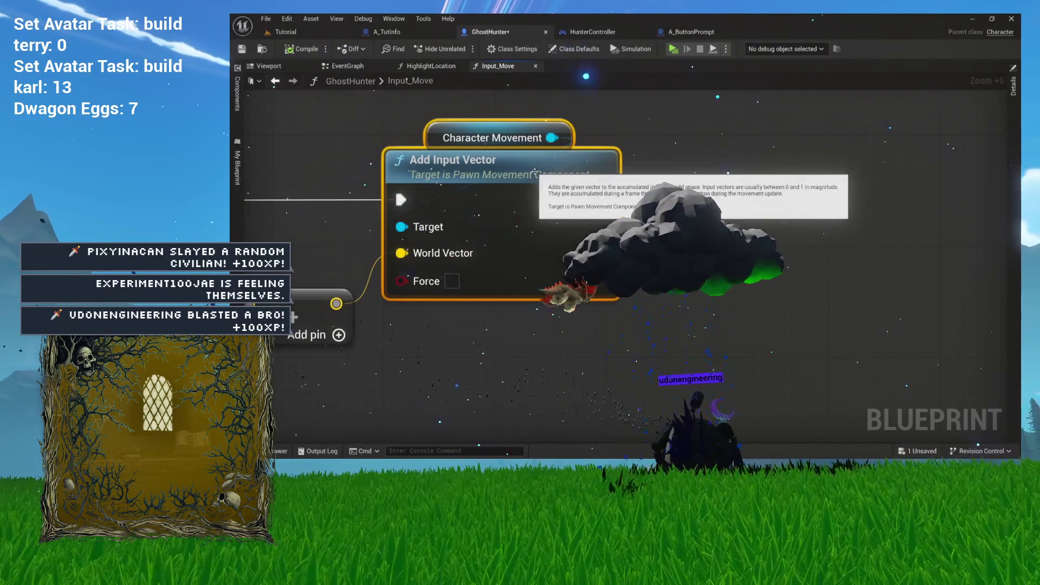
click(685, 146)
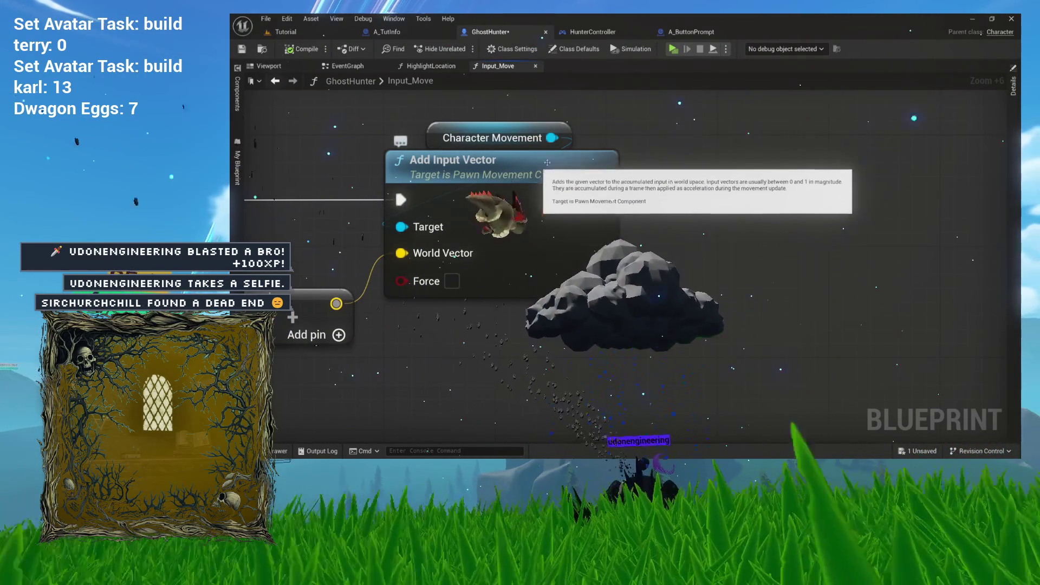
drag(580, 117, 543, 169)
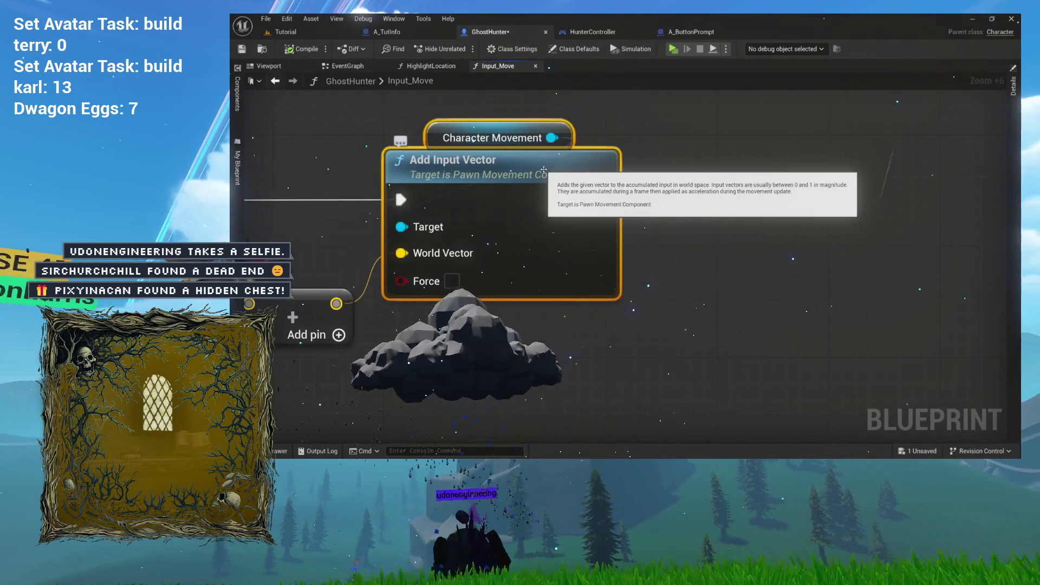
click(430, 66)
key(ctrl+v)
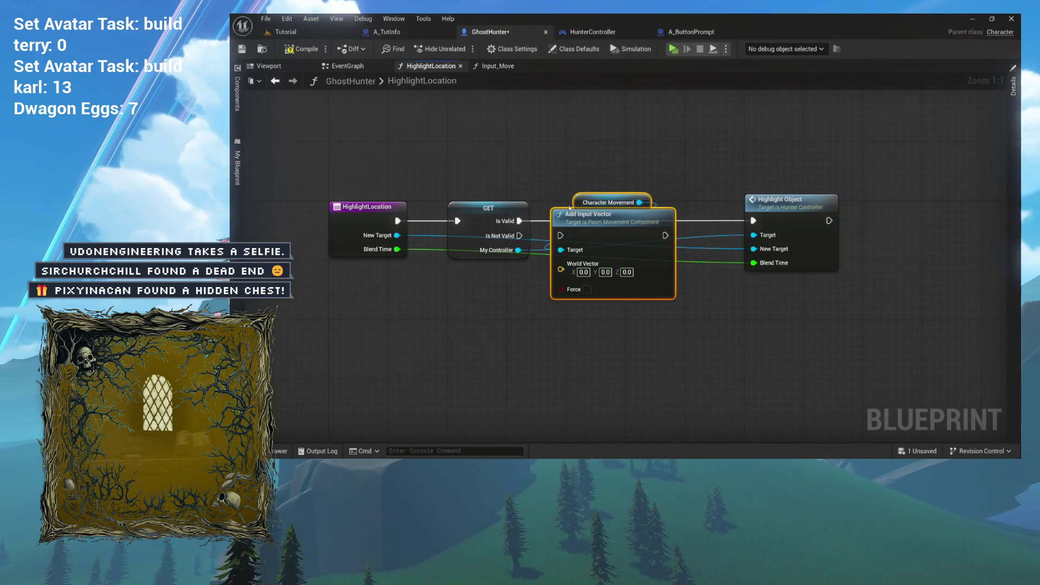
Wire the pasted Add Input Vector between Is Valid and Highlight Object, with Force enabled
drag(590, 216, 598, 203)
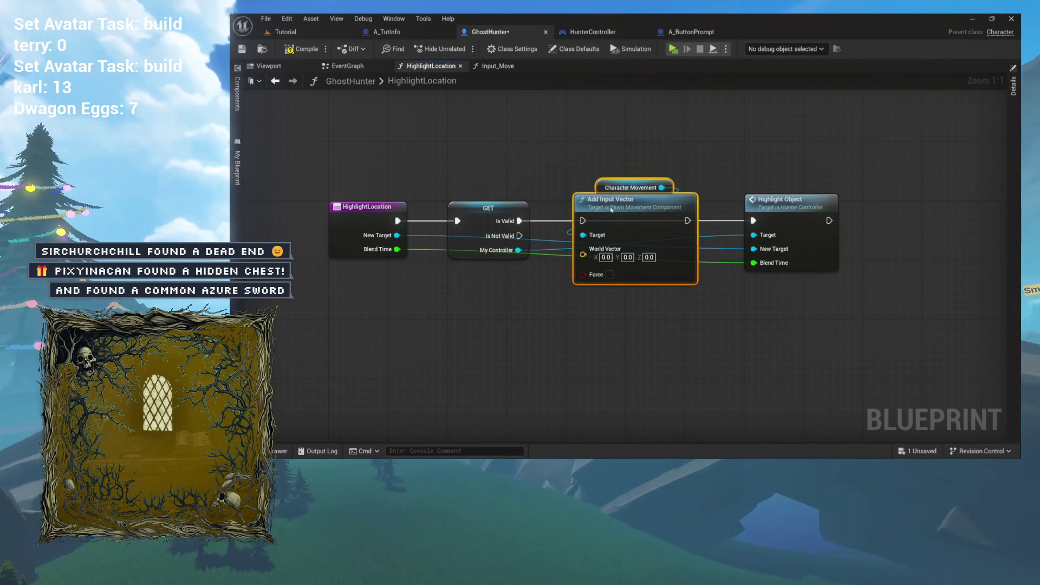
drag(519, 220, 575, 221)
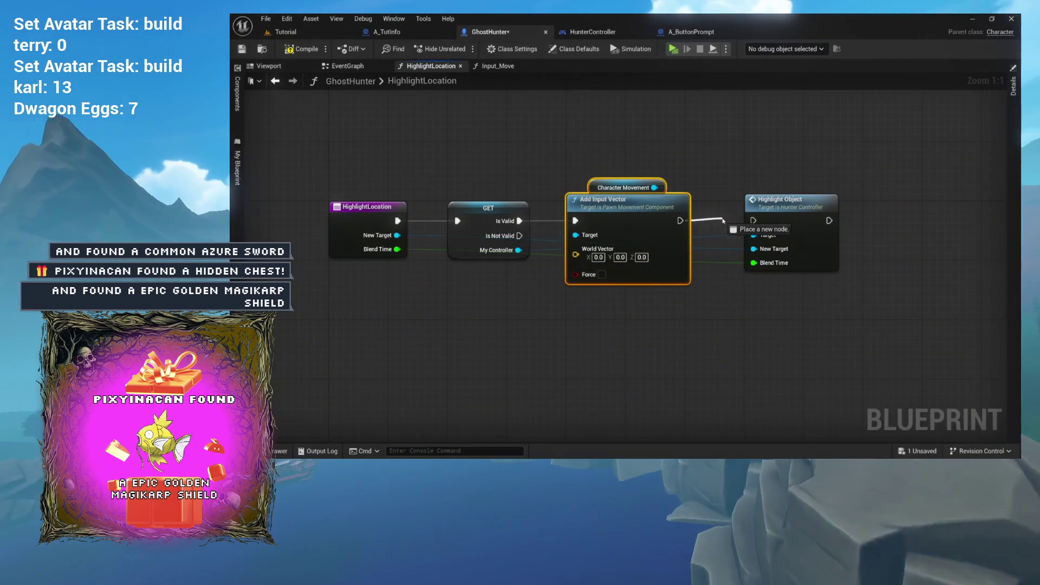
drag(680, 220, 754, 220)
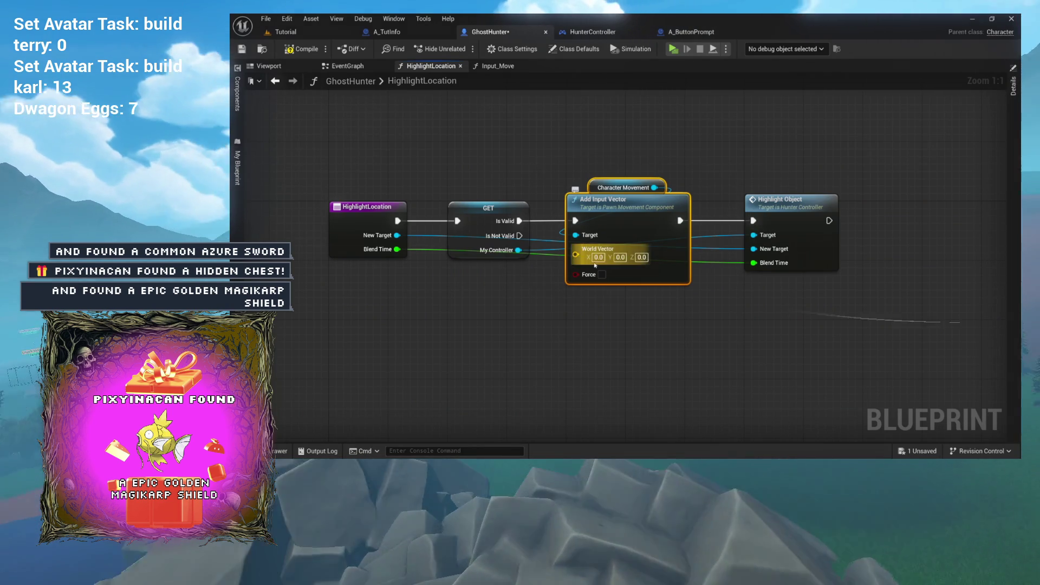
click(601, 274)
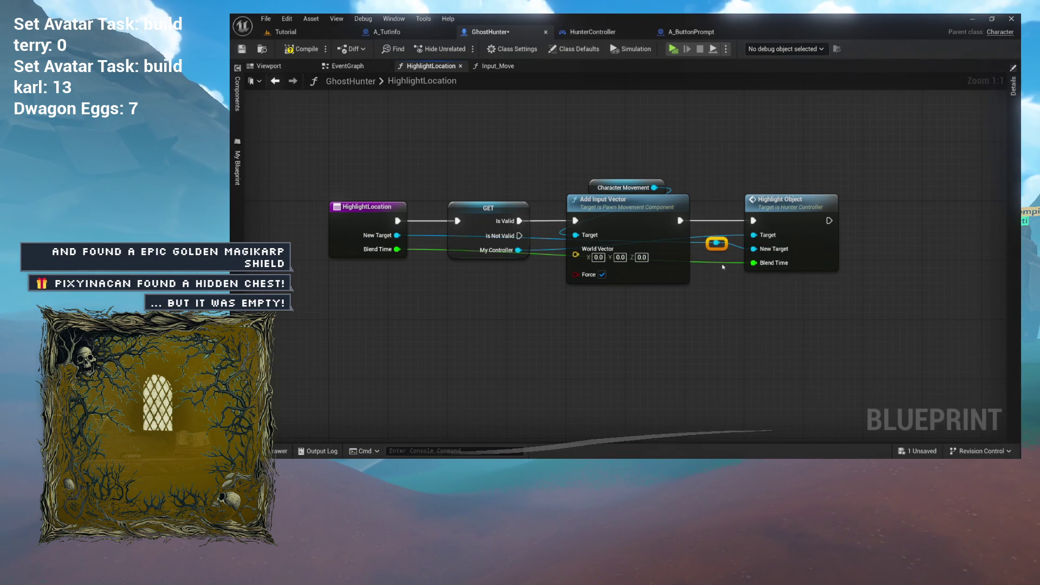
Move the blue and green wire reroute points below the nodes, then compile
drag(723, 265, 724, 271)
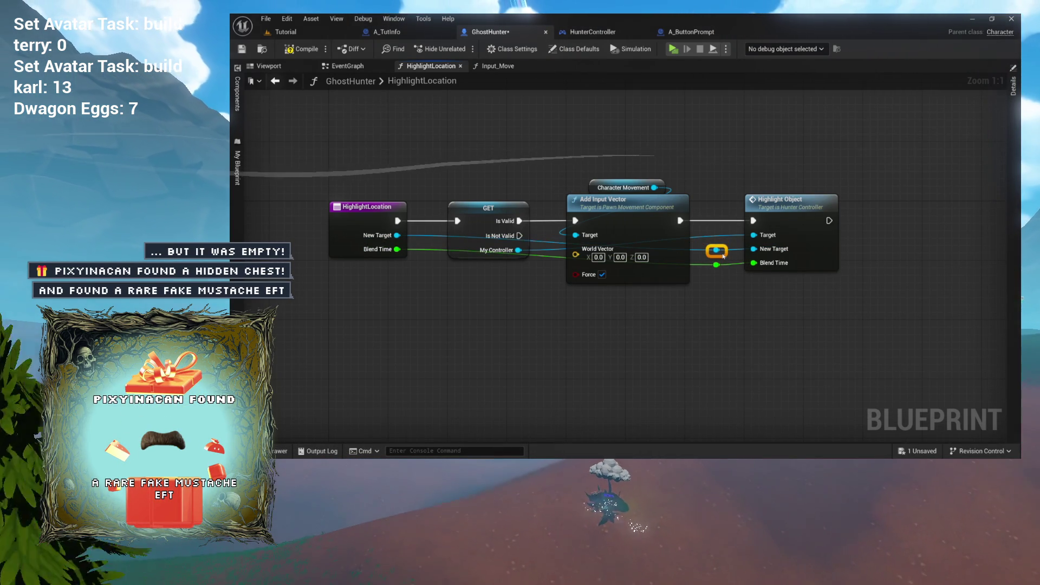
mouse_move(725, 298)
mouse_down()
mouse_move(704, 241)
mouse_move(687, 270)
mouse_move(475, 271)
mouse_up()
drag(474, 306, 483, 318)
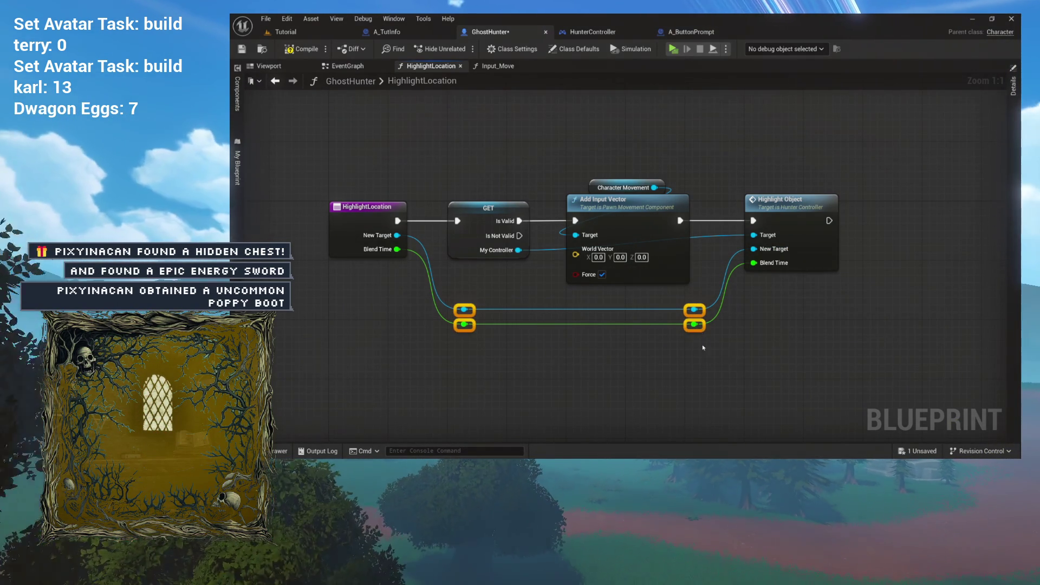
drag(704, 326, 705, 319)
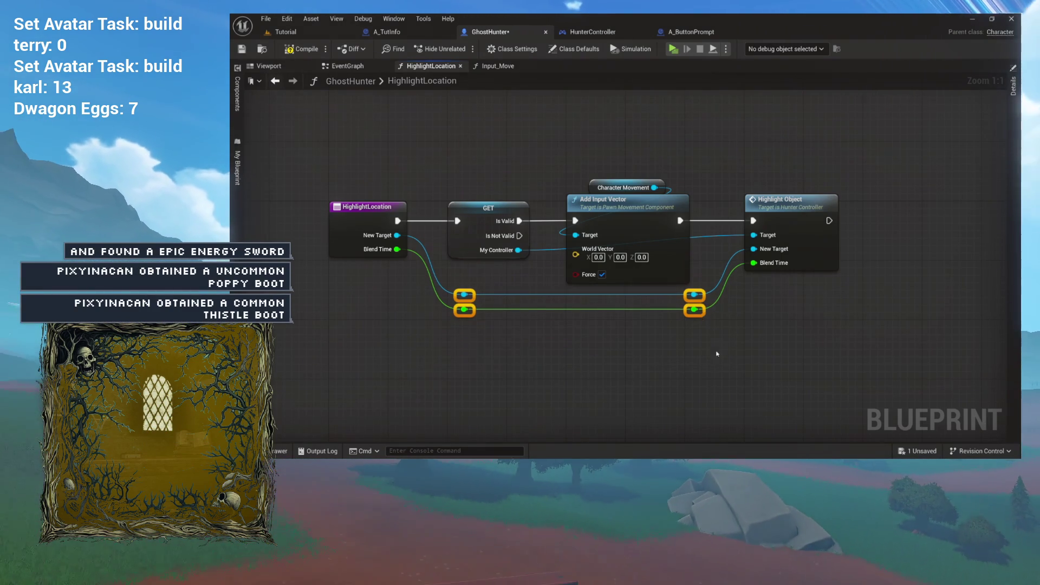
click(717, 354)
drag(717, 356, 744, 356)
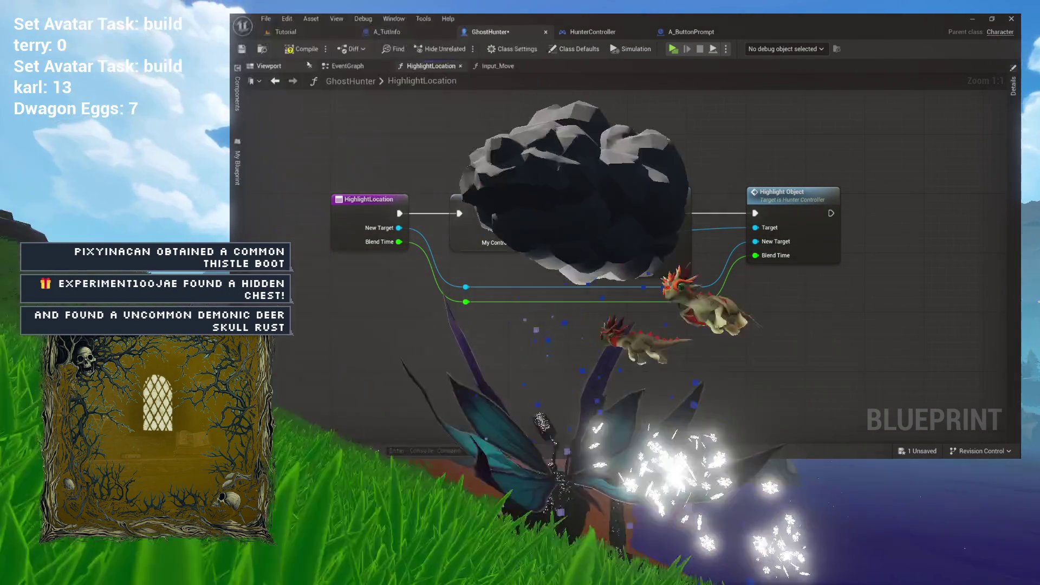
key(F7)
Shift Add Input Vector and Character Movement right, reconnect Is Valid to it, and save
mouse_move(610, 140)
mouse_down()
mouse_move(632, 163)
mouse_move(701, 157)
mouse_up()
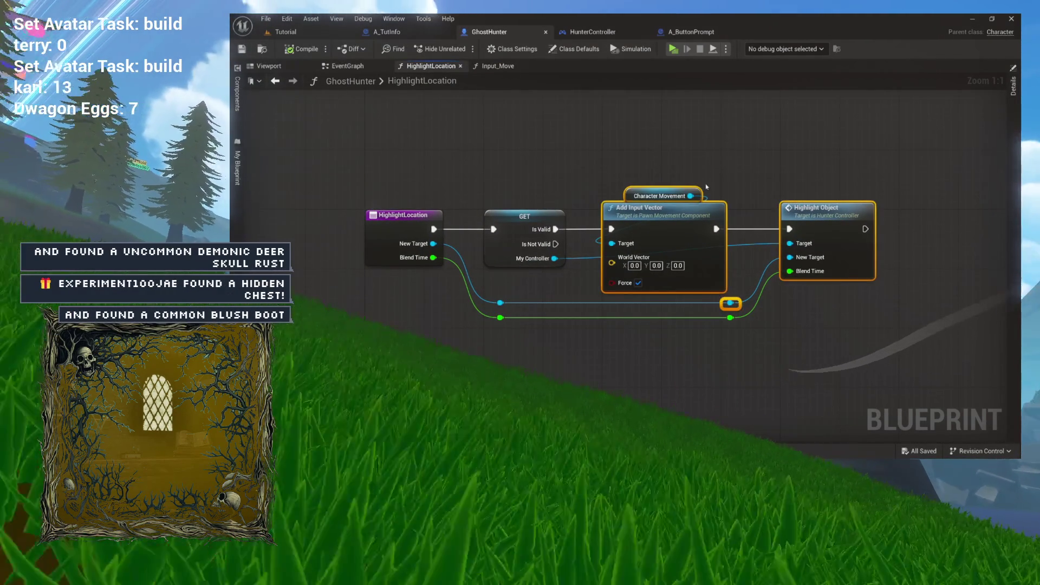
scroll(525, 249, up, 6)
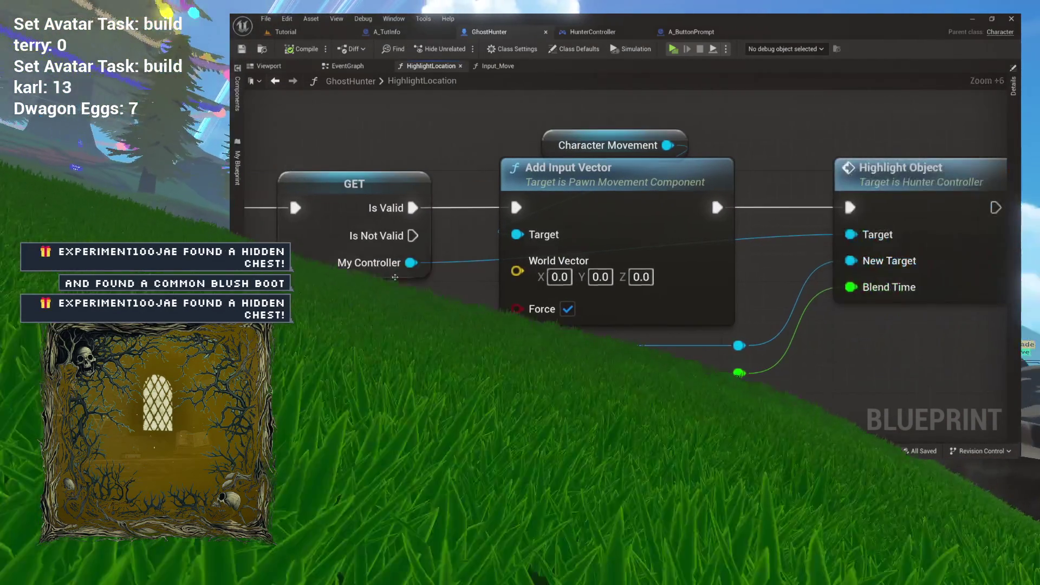
mouse_move(751, 169)
mouse_down()
mouse_move(651, 172)
mouse_move(669, 177)
mouse_up()
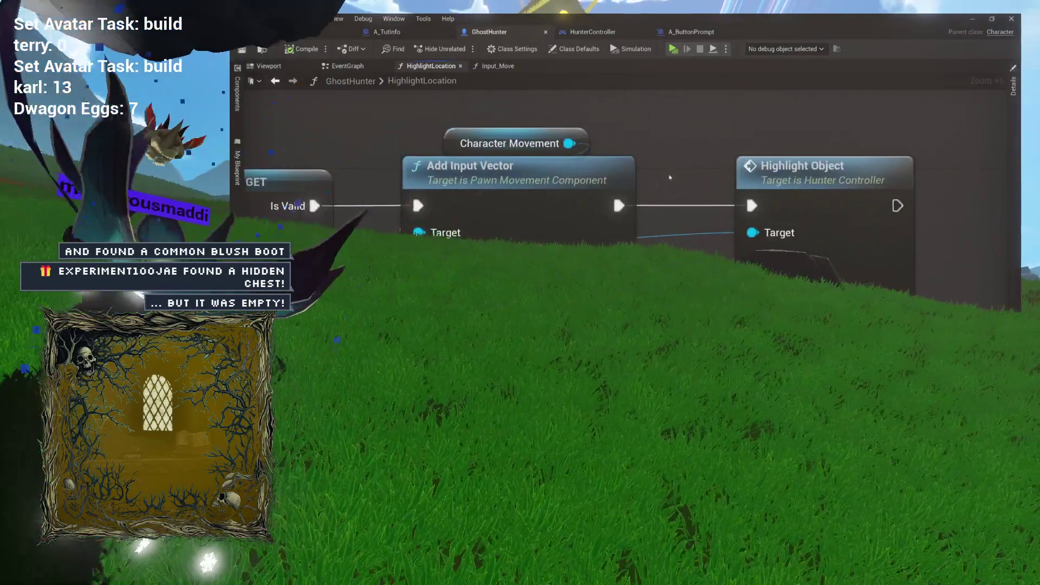
click(596, 173)
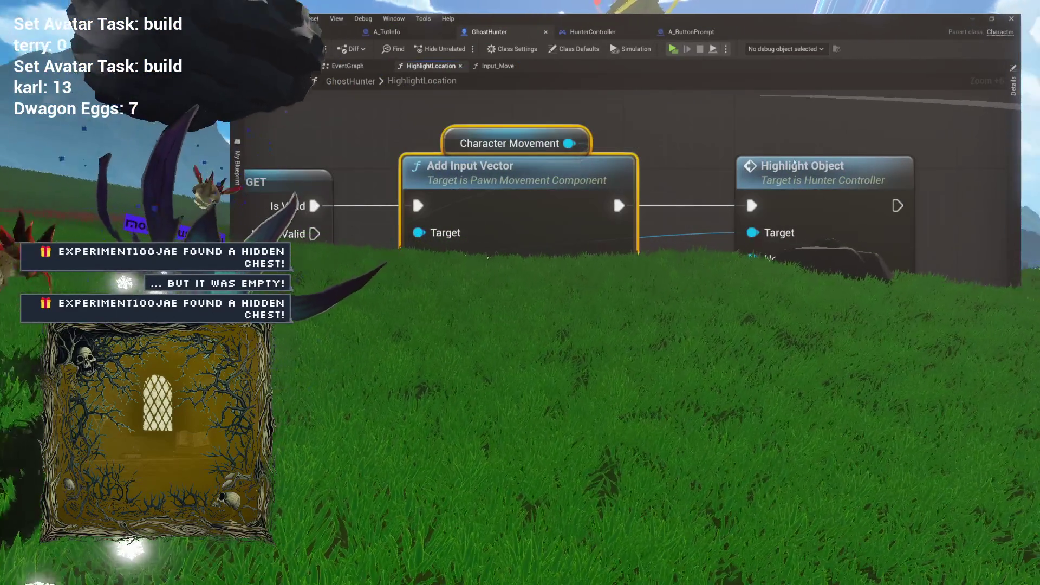
click(801, 174)
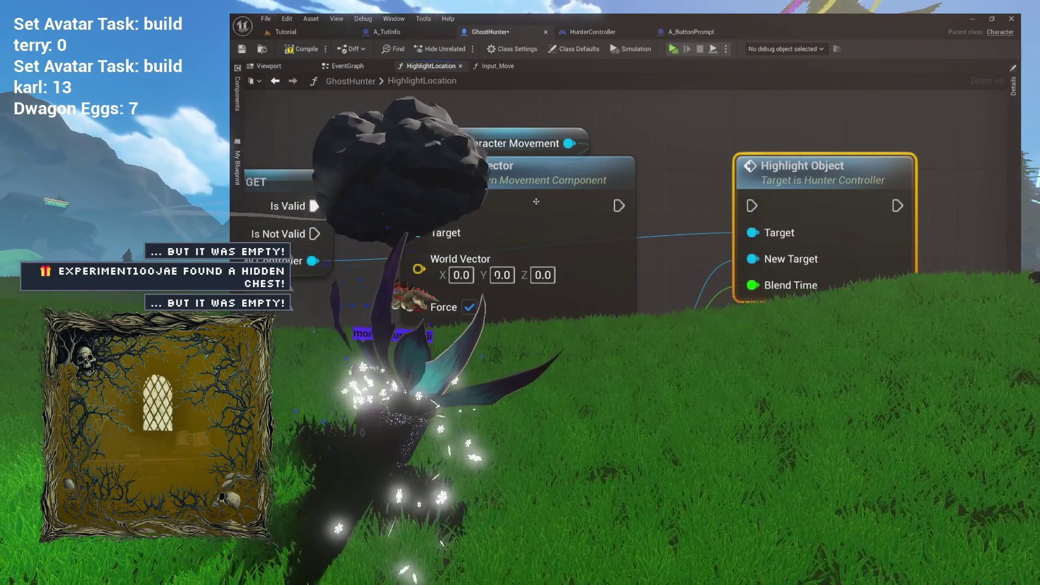
mouse_move(518, 177)
mouse_down()
mouse_move(565, 175)
mouse_move(524, 171)
mouse_up()
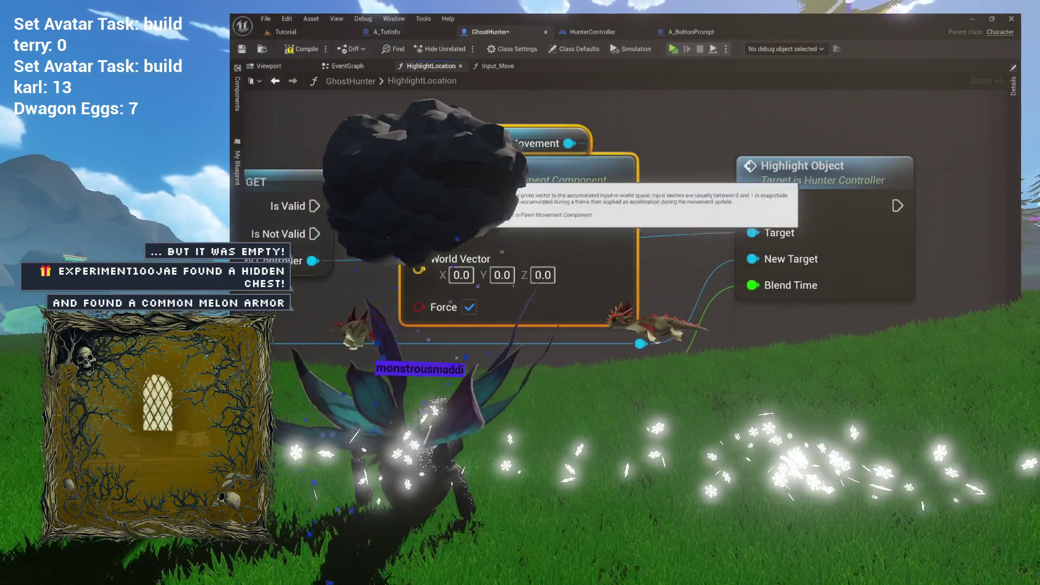
click(352, 204)
drag(399, 210, 418, 205)
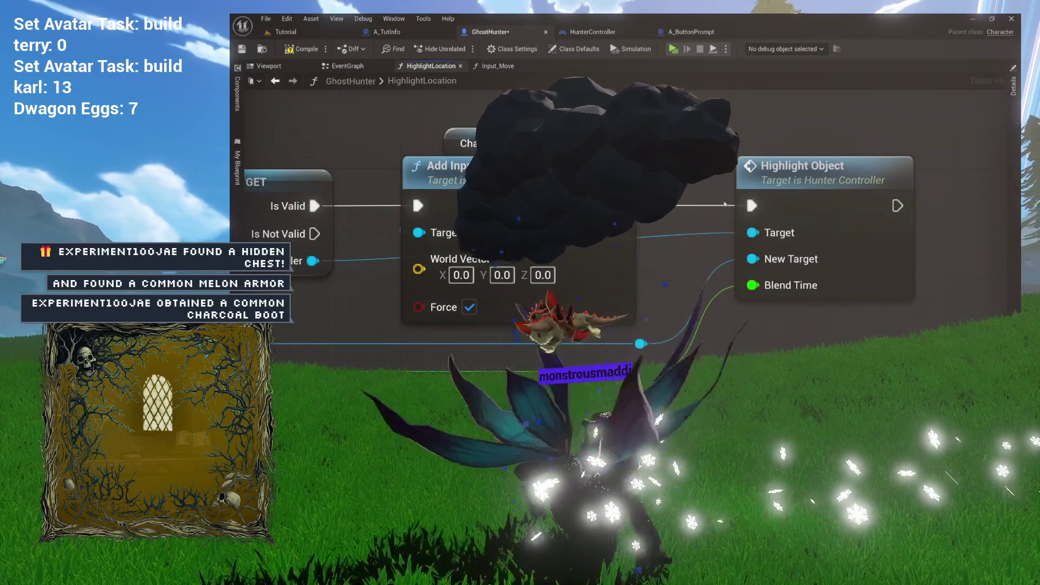
scroll(406, 237, down, 4)
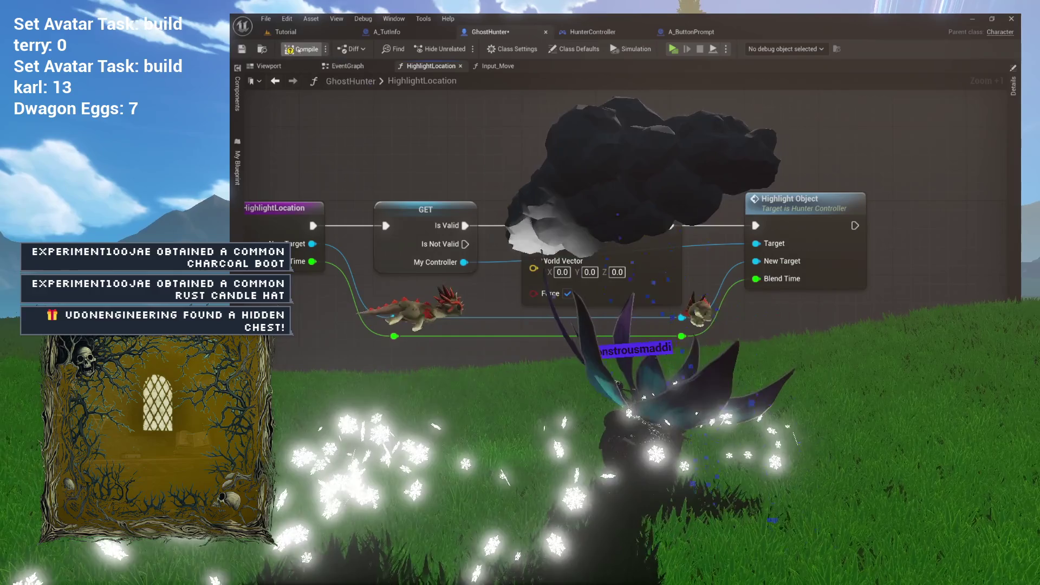
key(ctrl+s)
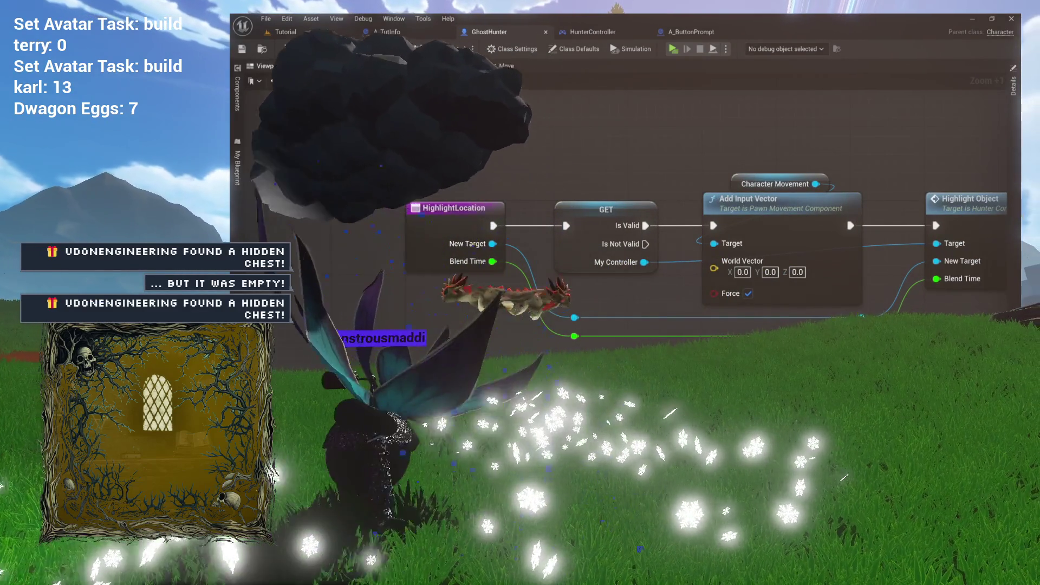
Add a lowered reroute point on the Target wire and save the GhostHunter blueprint
click(285, 32)
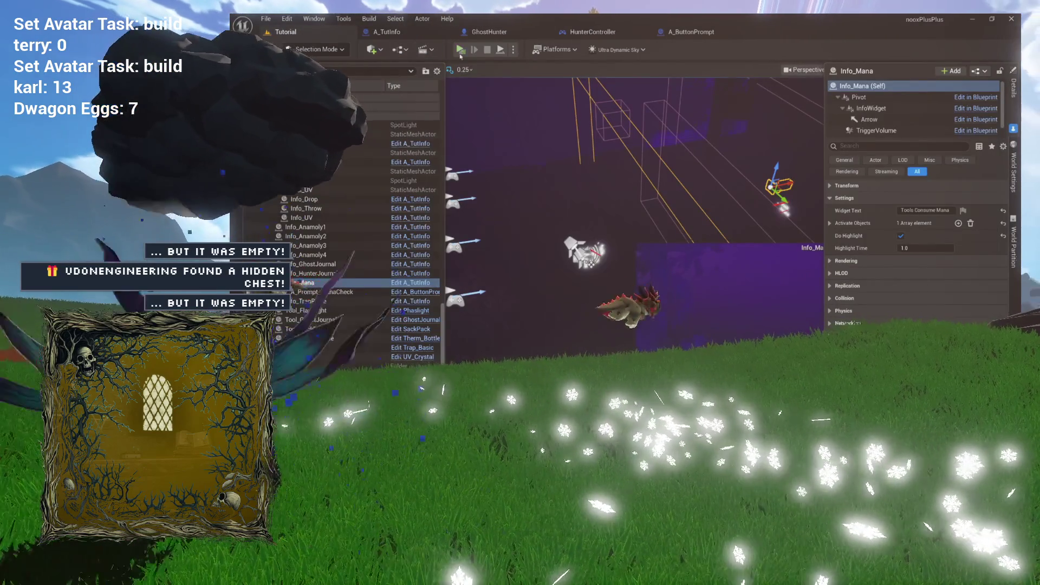
click(487, 32)
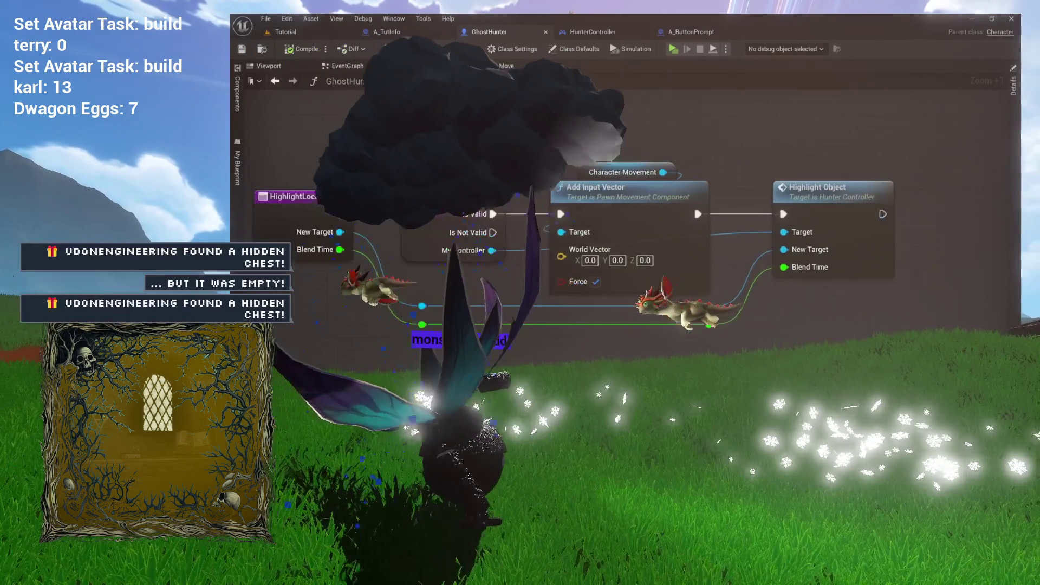
scroll(482, 219, up, 2)
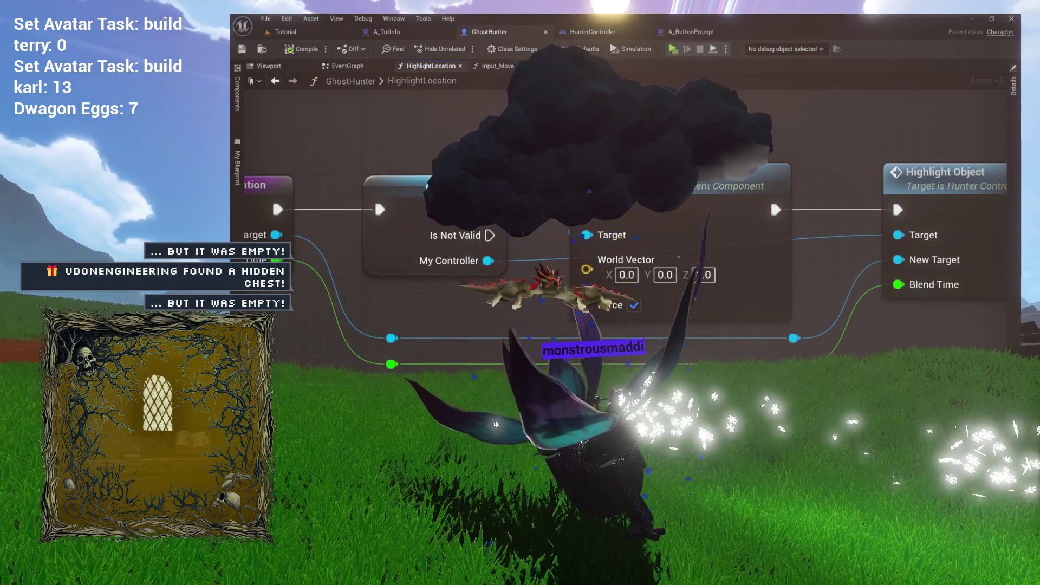
double_click(814, 240)
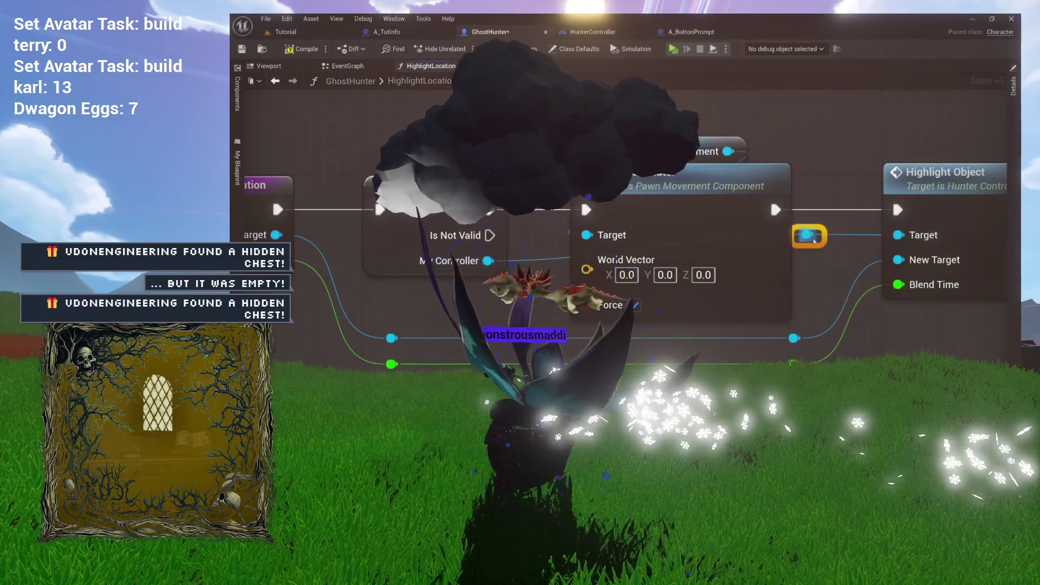
drag(814, 241, 813, 268)
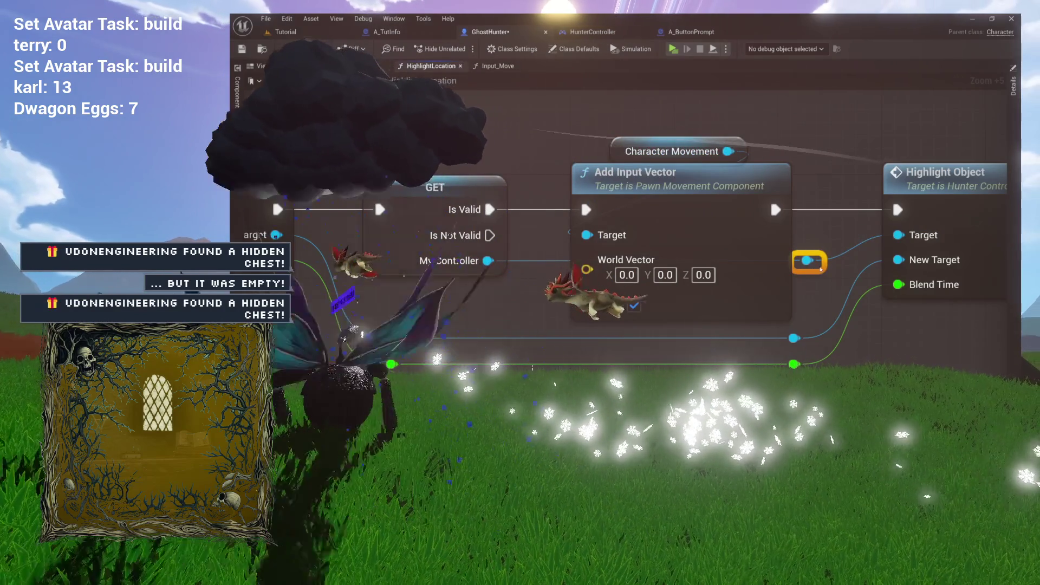
click(790, 139)
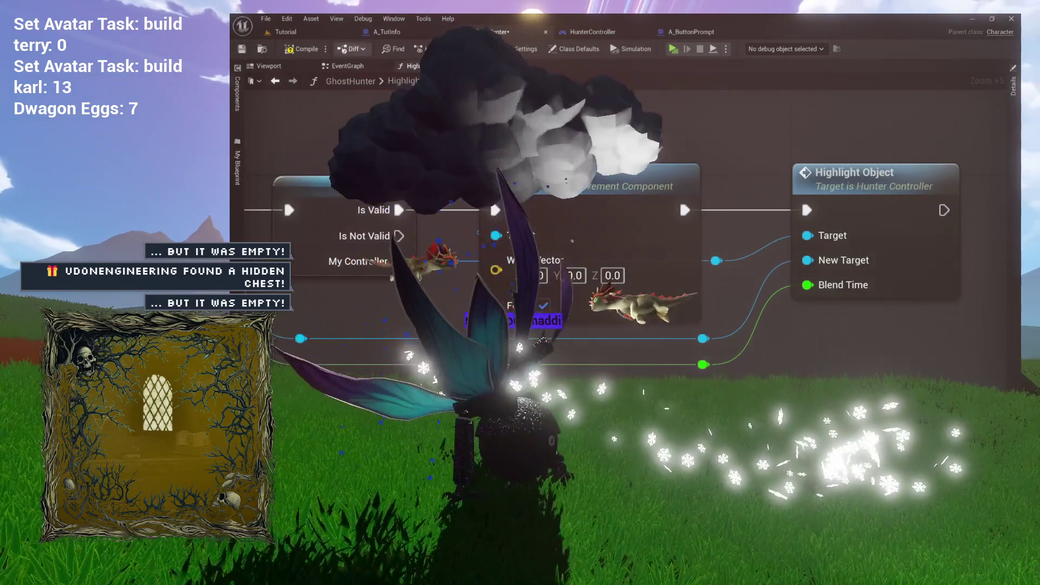
key(ctrl+s)
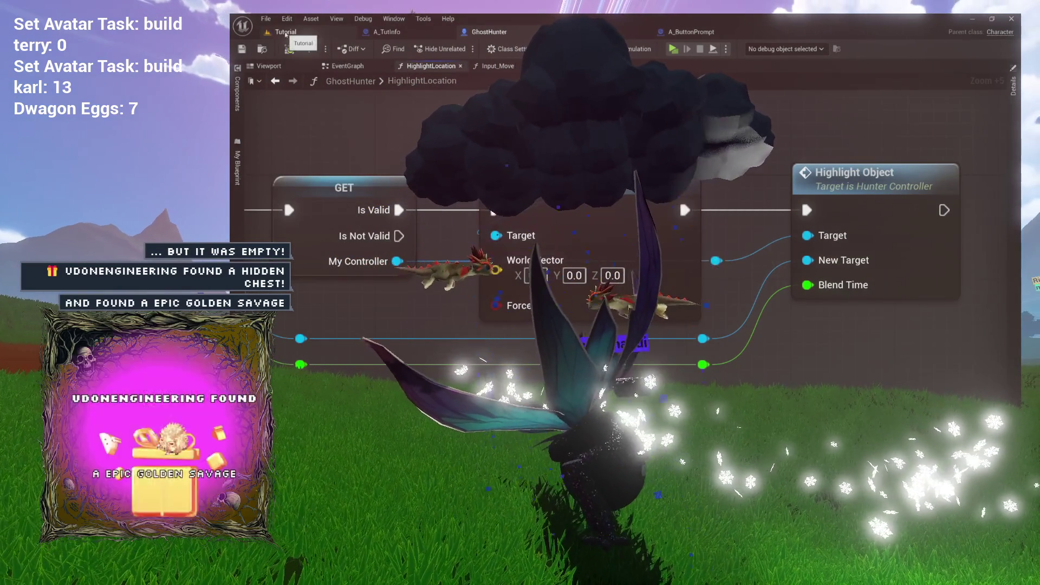
click(287, 32)
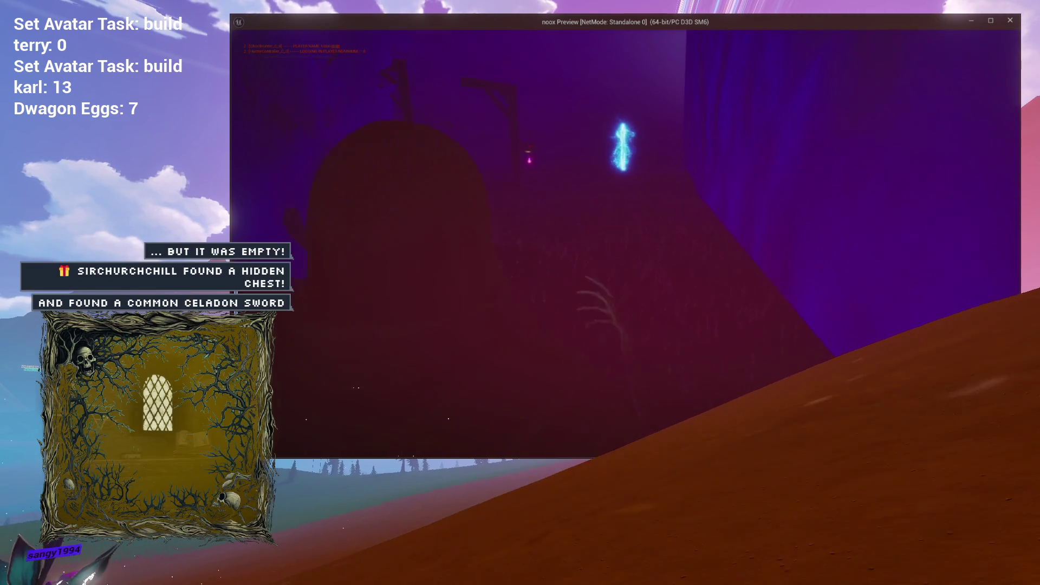
Close the standalone game preview with Escape to return to the Tutorial level editor
key(Escape)
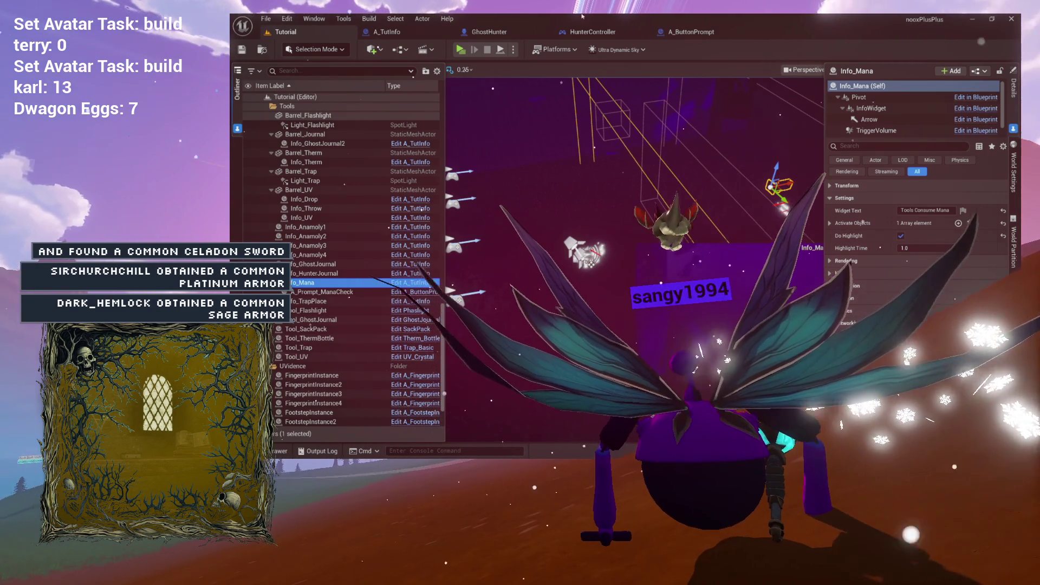
Collapse the Tutorial level's Outliner folders, select System and Signs, then bring up HunterController's blueprint
click(282, 108)
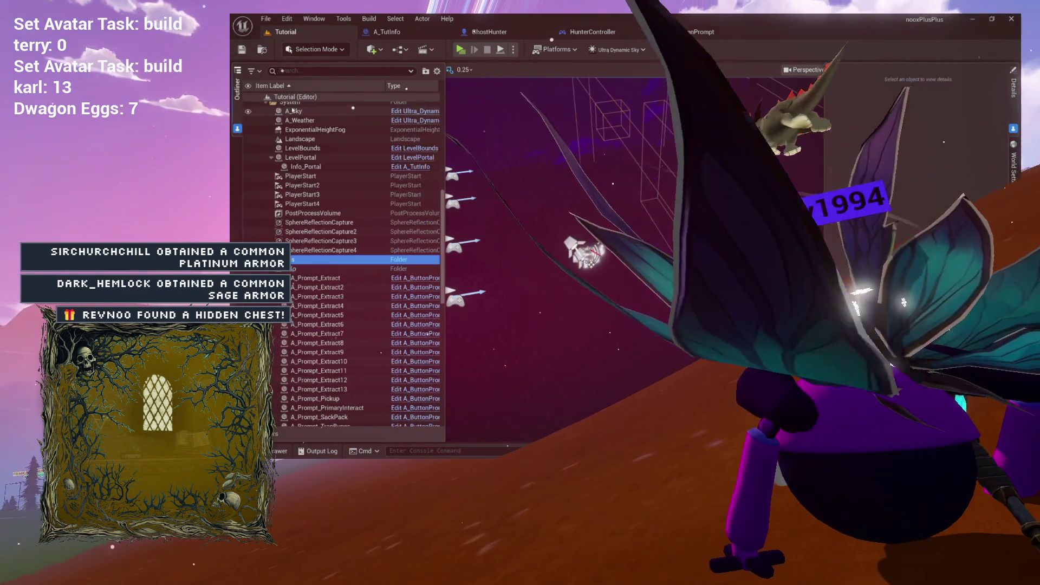
click(263, 97)
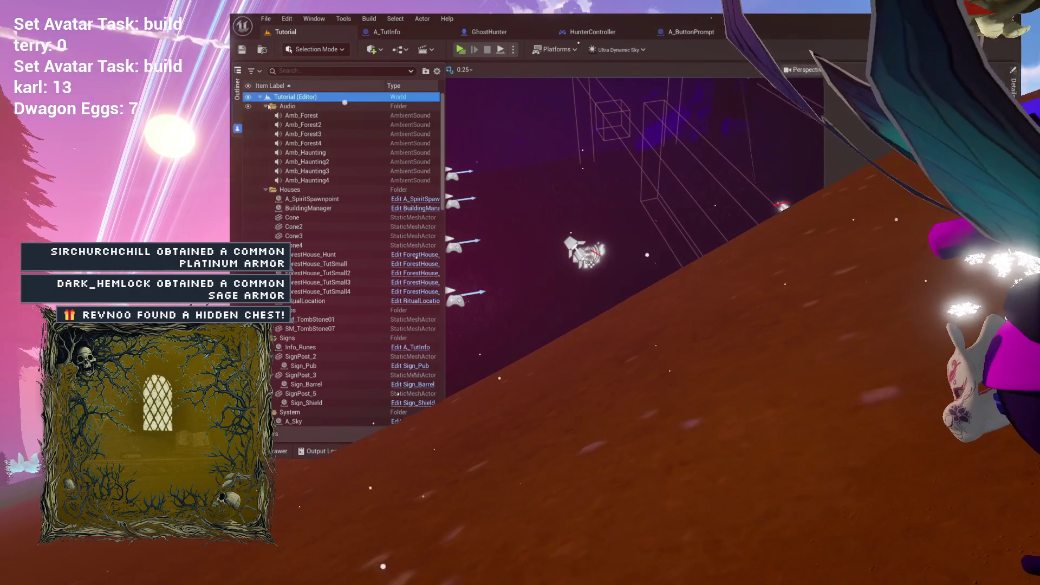
click(260, 97)
click(292, 143)
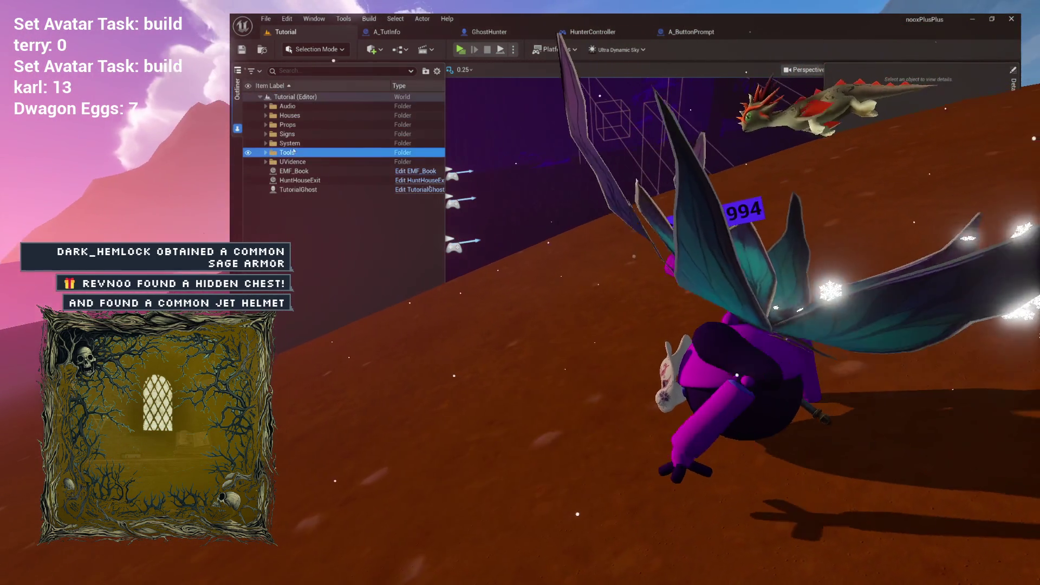
click(292, 135)
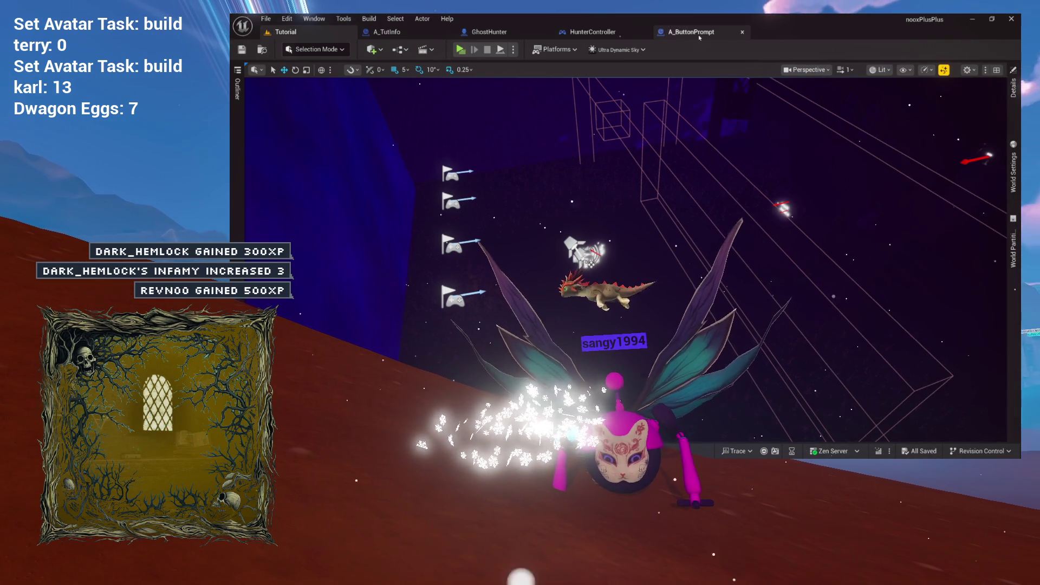
click(607, 32)
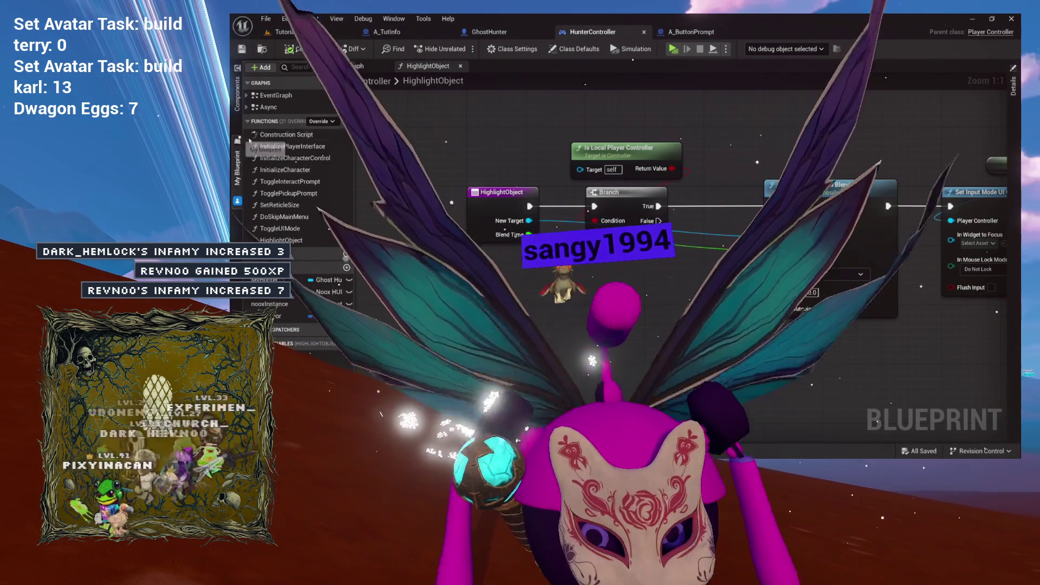
Switch back to the GhostHunter blueprint with the HighlightLocation entry node in view
click(489, 32)
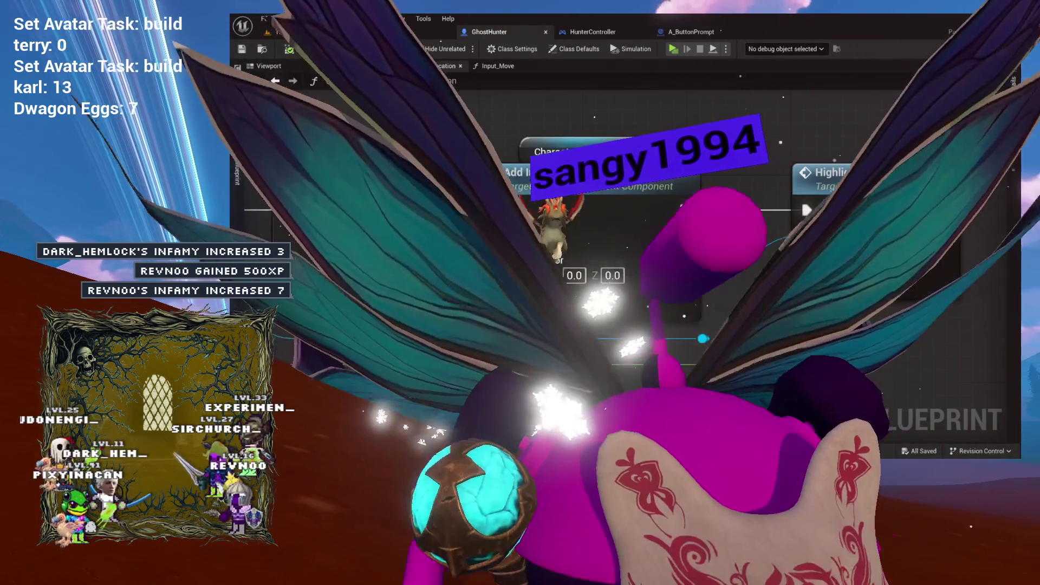
scroll(968, 154, down, 2)
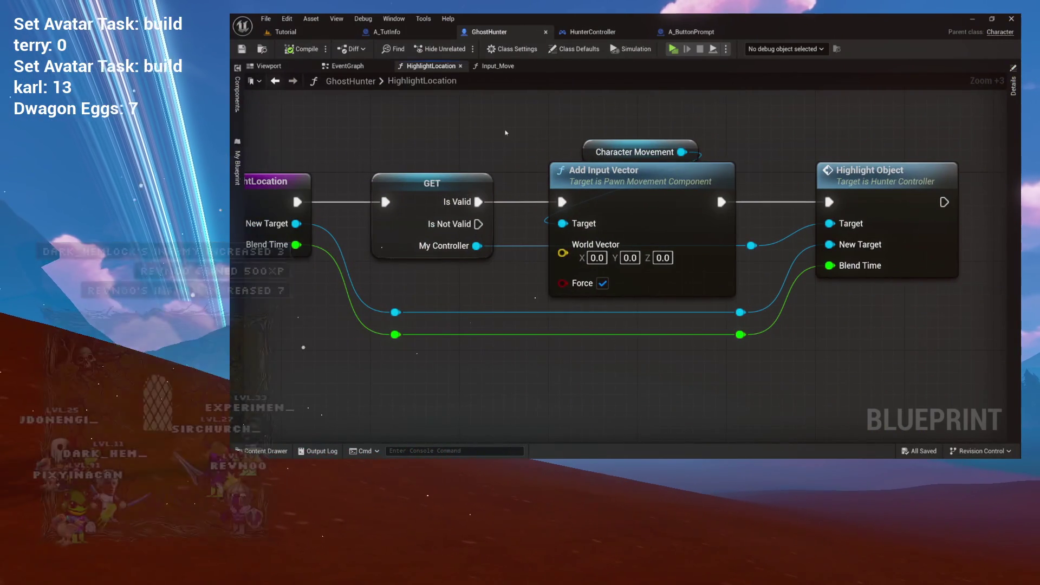
drag(506, 132, 585, 133)
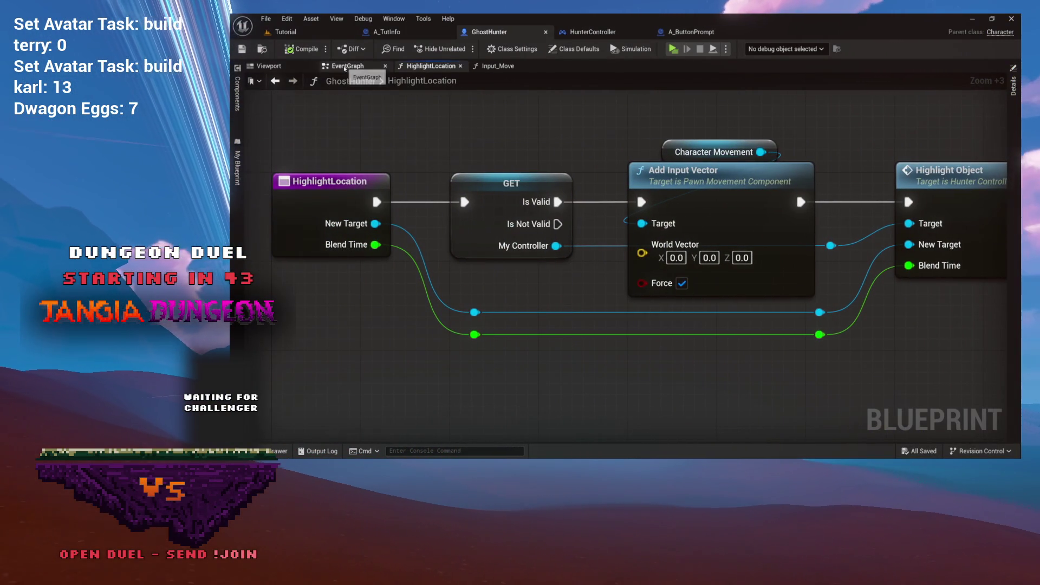
In GhostHunter's EventGraph, jump to the Change Journal State event's definition and follow its journal logic
click(345, 67)
scroll(395, 229, down, 3)
scroll(395, 229, up, 3)
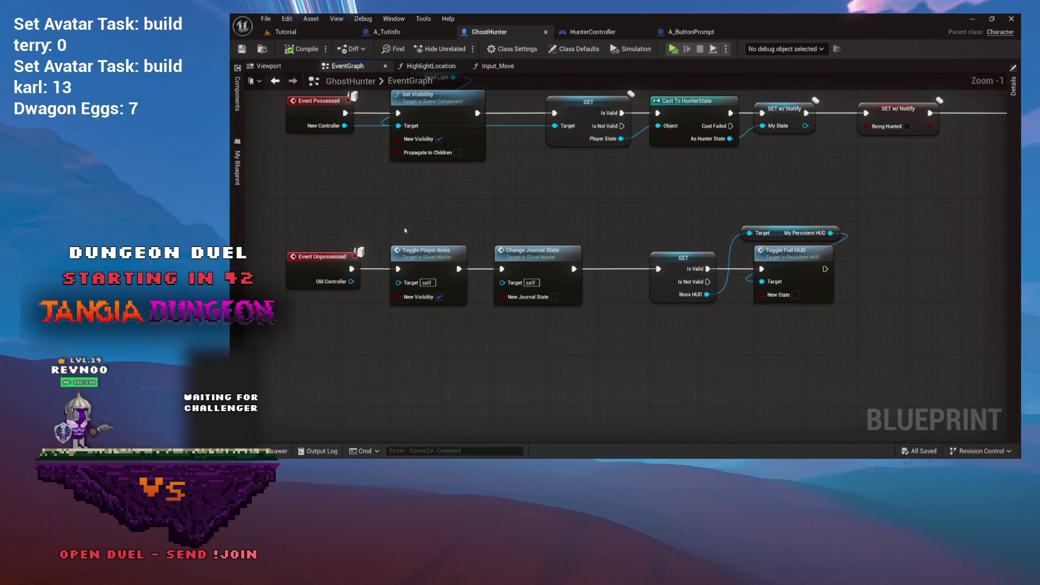
scroll(460, 234, up, 1)
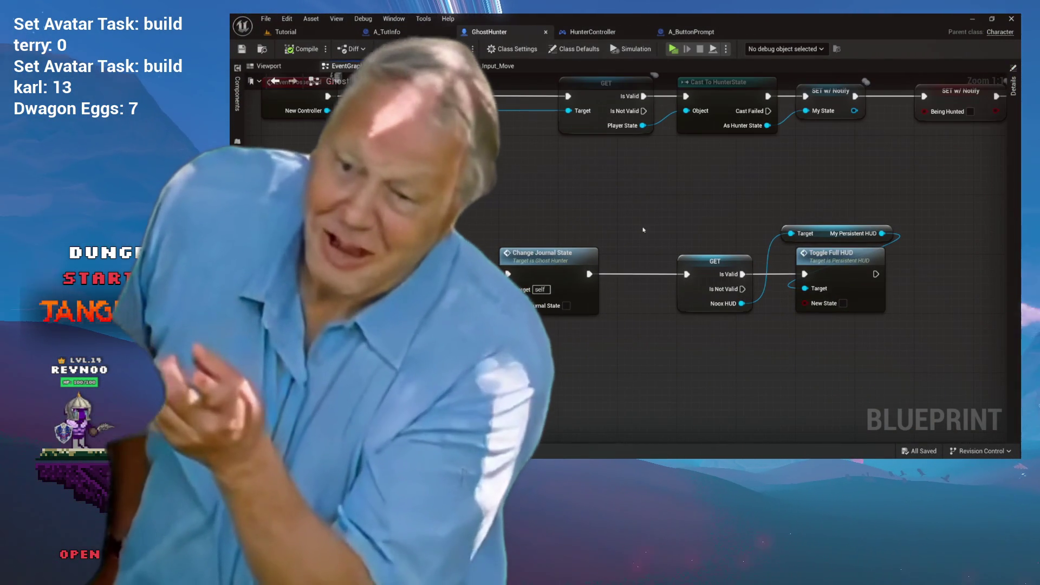
drag(643, 229, 610, 215)
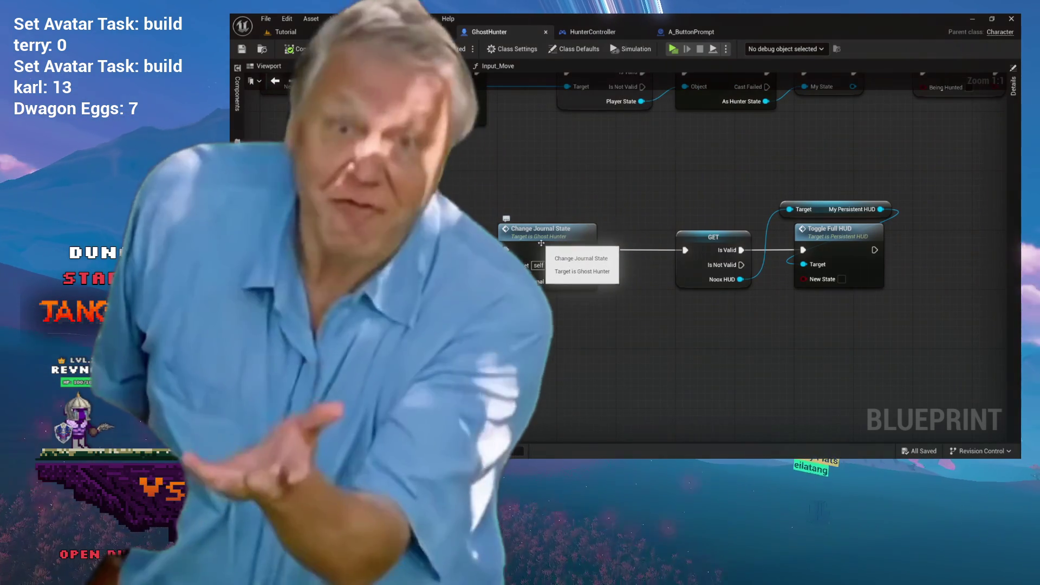
double_click(567, 228)
mouse_move(582, 241)
mouse_down()
mouse_move(675, 205)
mouse_move(616, 203)
mouse_move(666, 184)
mouse_move(564, 194)
mouse_up()
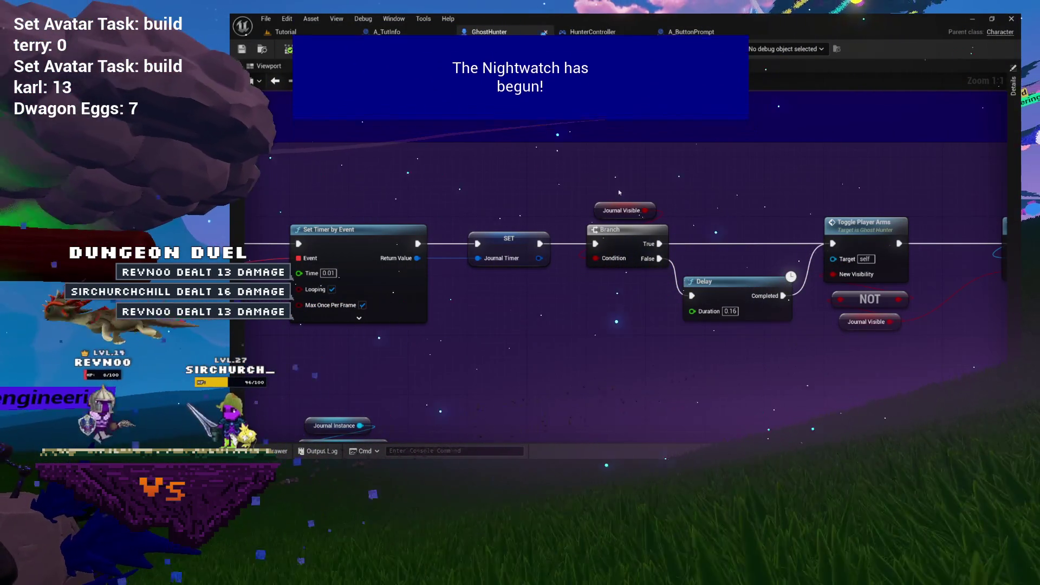
Look over Toggle Show Journal and the equip-from-inventory nodes, then close the Async graph
mouse_move(616, 198)
mouse_down()
mouse_move(517, 173)
mouse_move(645, 158)
mouse_move(843, 75)
mouse_move(913, 76)
mouse_move(1003, 35)
mouse_up()
scroll(793, 157, down, 4)
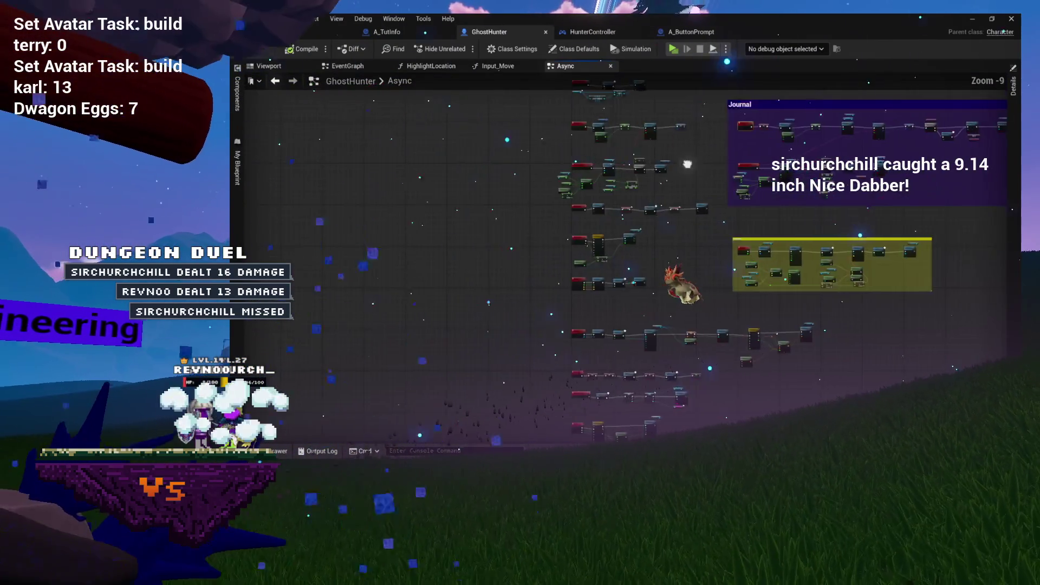
scroll(759, 184, up, 3)
mouse_move(635, 74)
mouse_down()
mouse_move(692, 131)
mouse_move(627, 133)
mouse_move(666, 206)
mouse_up()
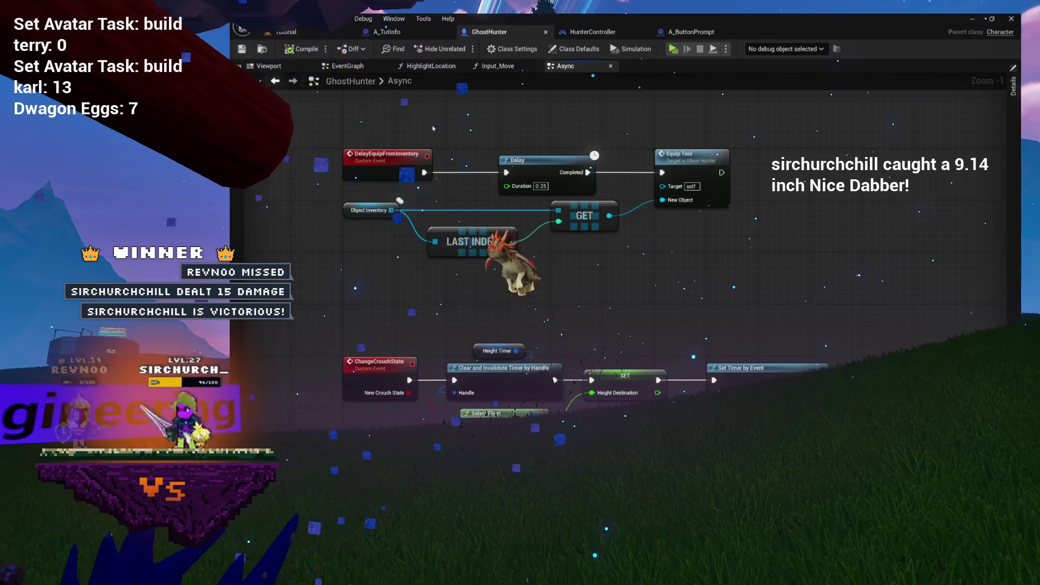
click(611, 66)
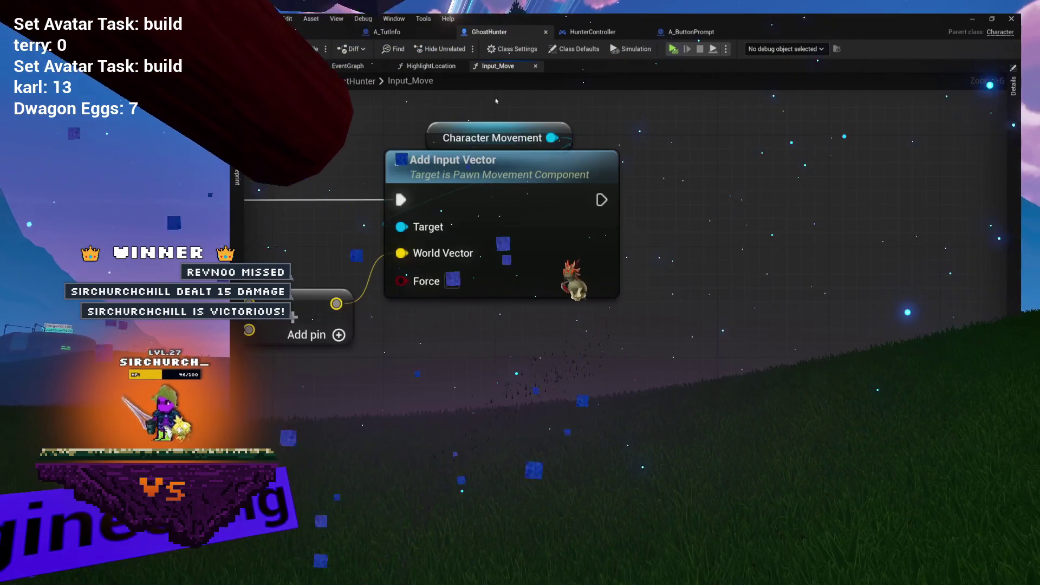
Glance at the HighlightLocation function, then return to GhostHunter's EventGraph with the possess/unpossess events
scroll(569, 157, up, 6)
scroll(569, 157, down, 2)
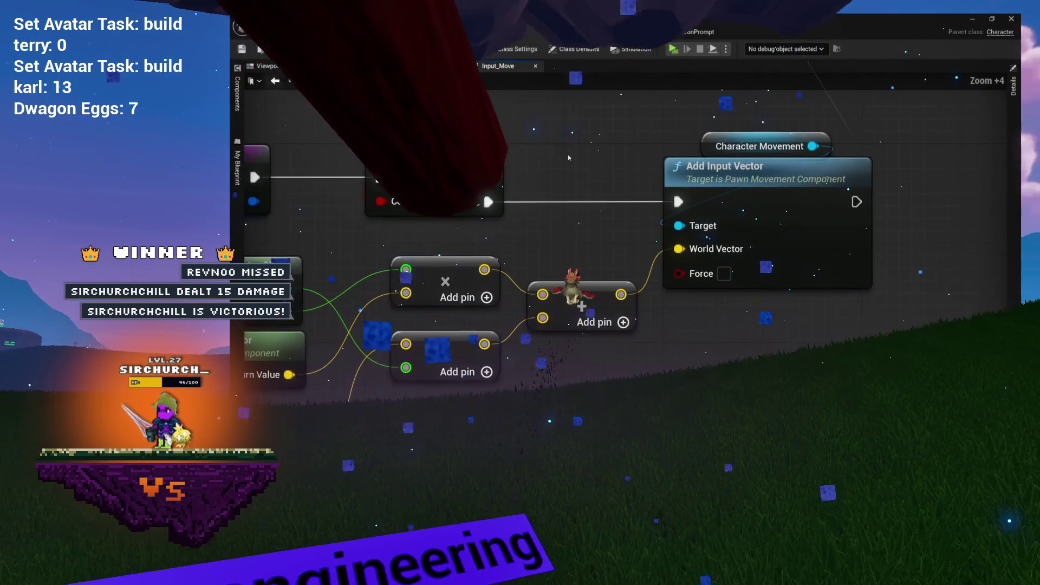
click(428, 66)
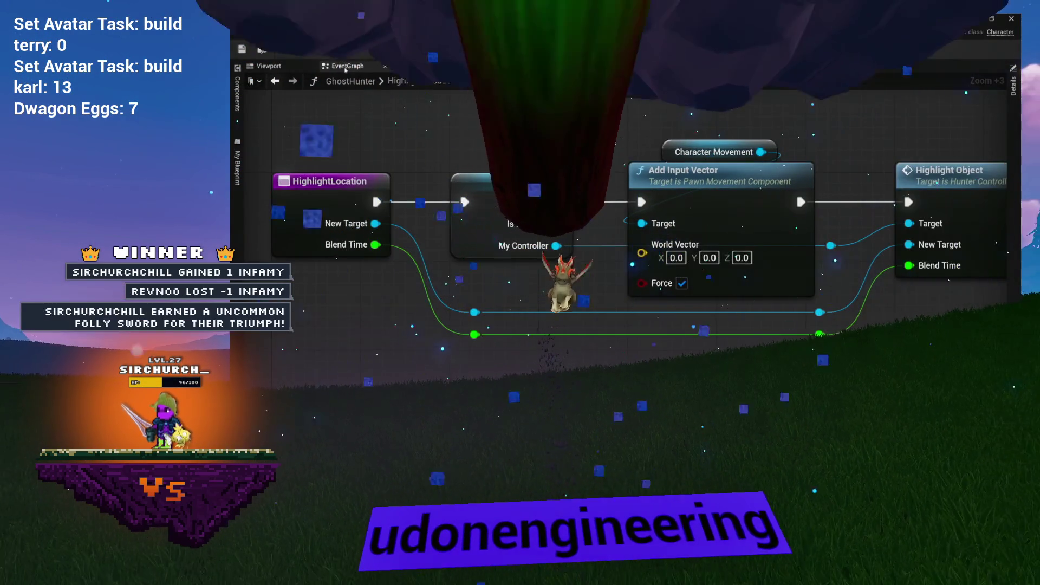
click(357, 70)
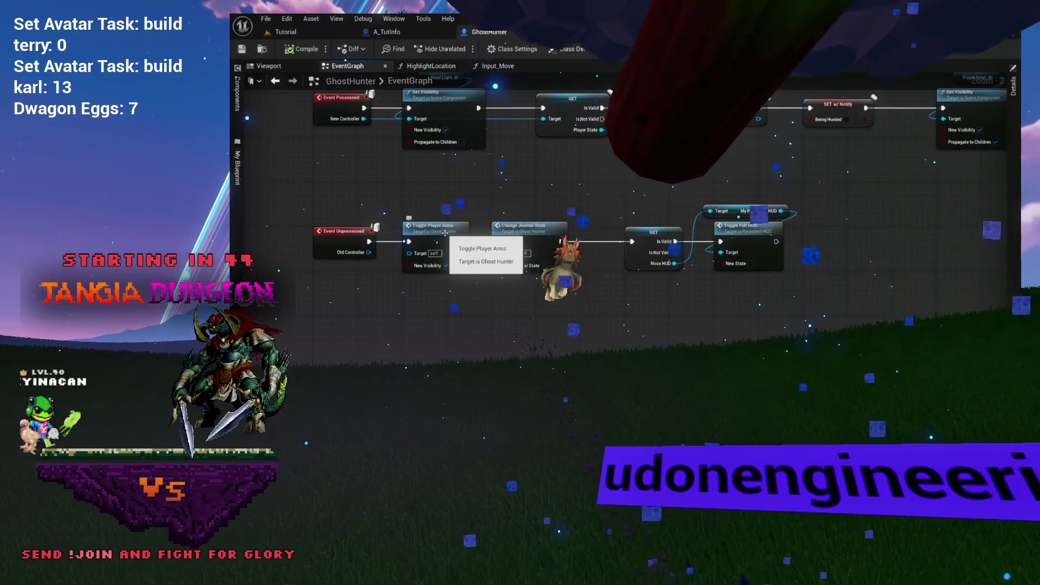
drag(540, 191, 479, 195)
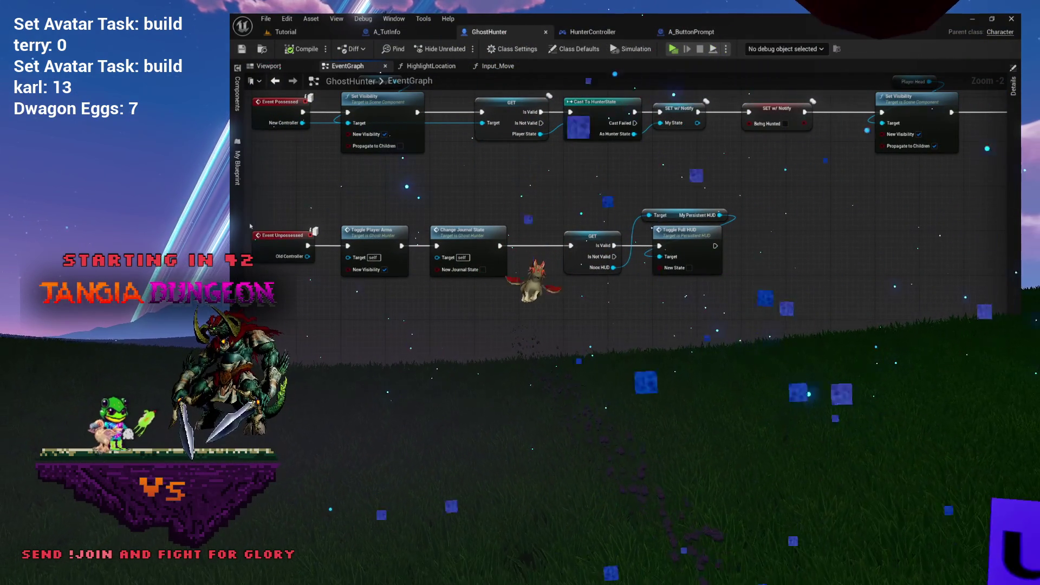
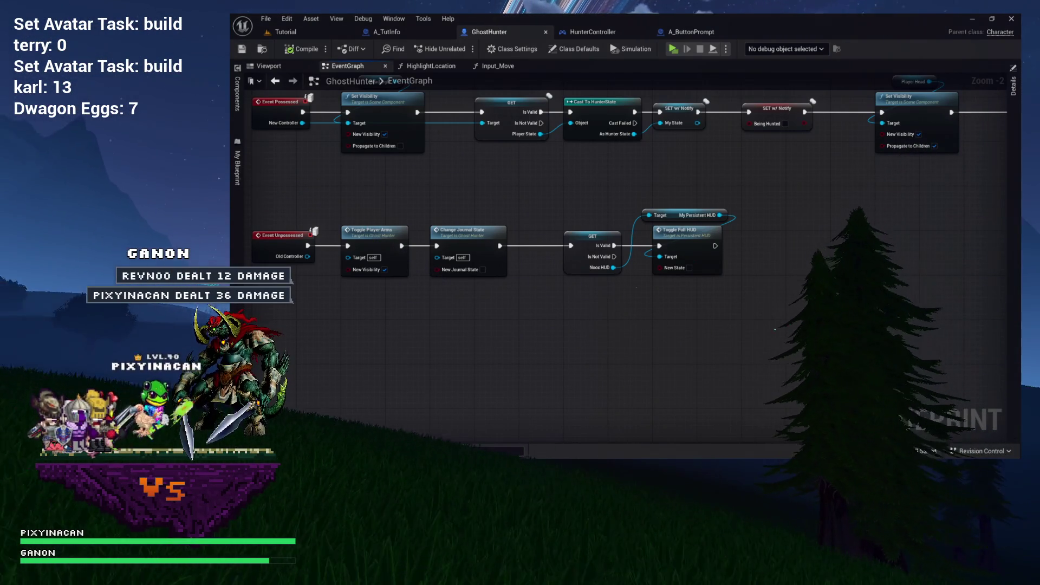
Switch from the GhostHunter Blueprint to Tangia's 'Add bosses from the community' dialog in the browser
key(alt+Tab)
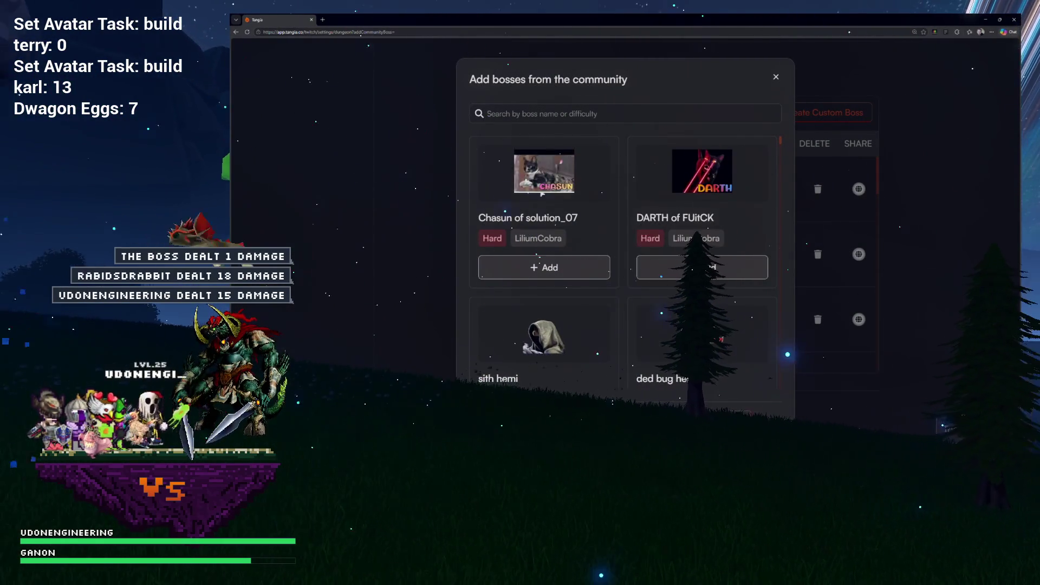
Add the community bosses Chasun of solution_07 and Button, Destroyer of chat to Custom Bosses
click(545, 267)
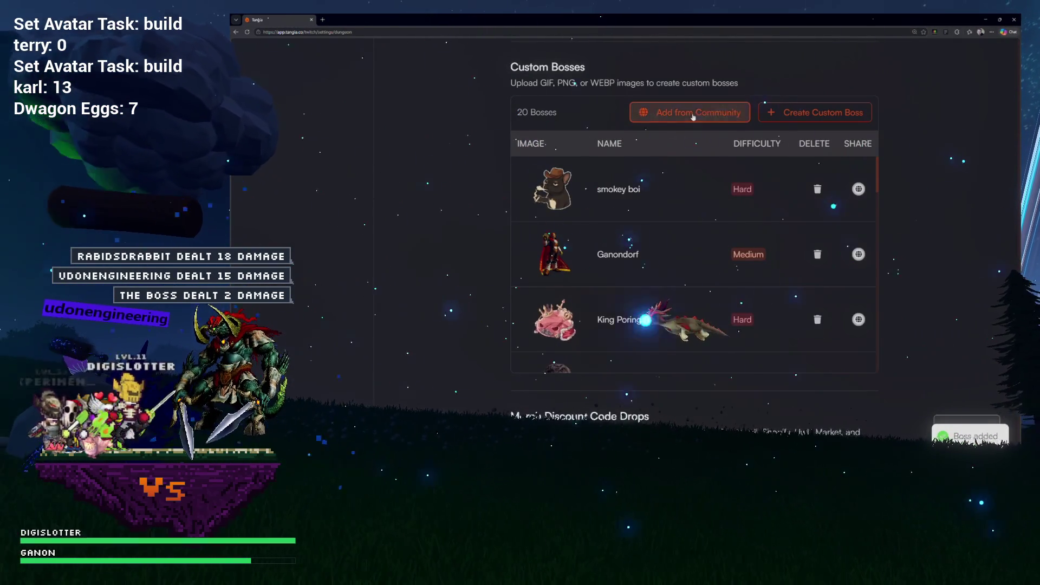
click(693, 114)
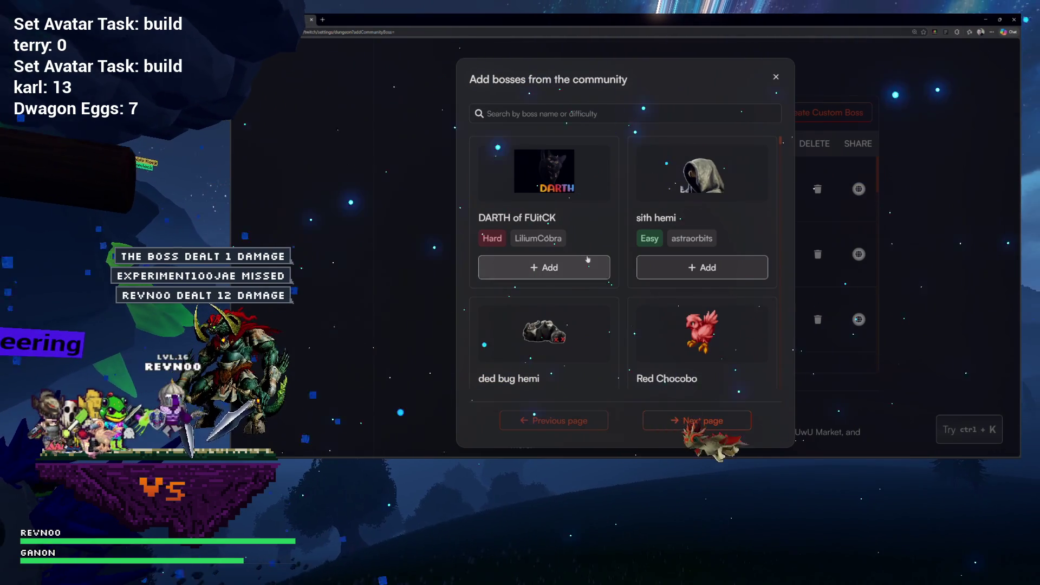
scroll(596, 252, down, 1)
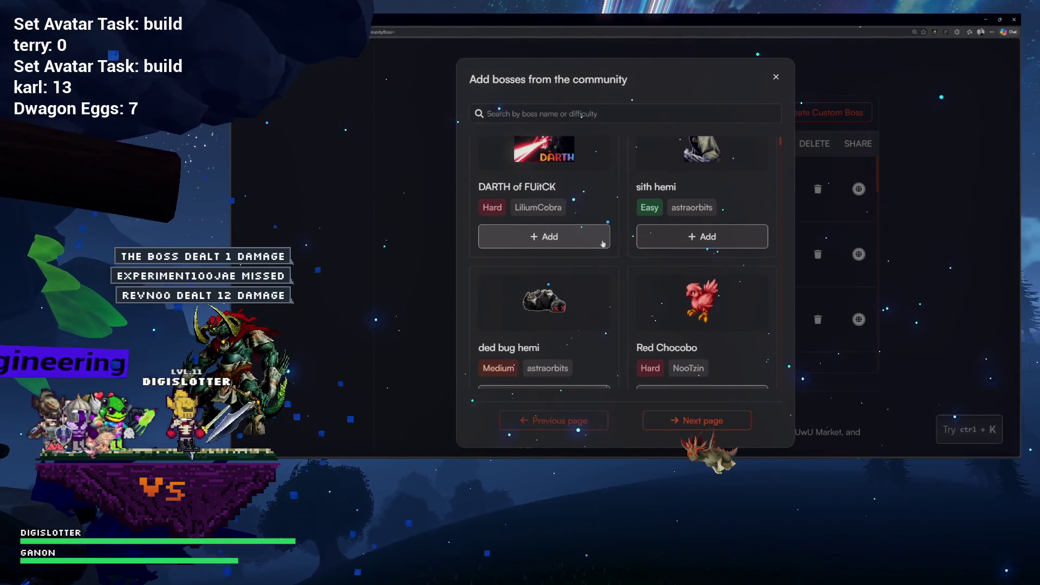
scroll(615, 229, down, 6)
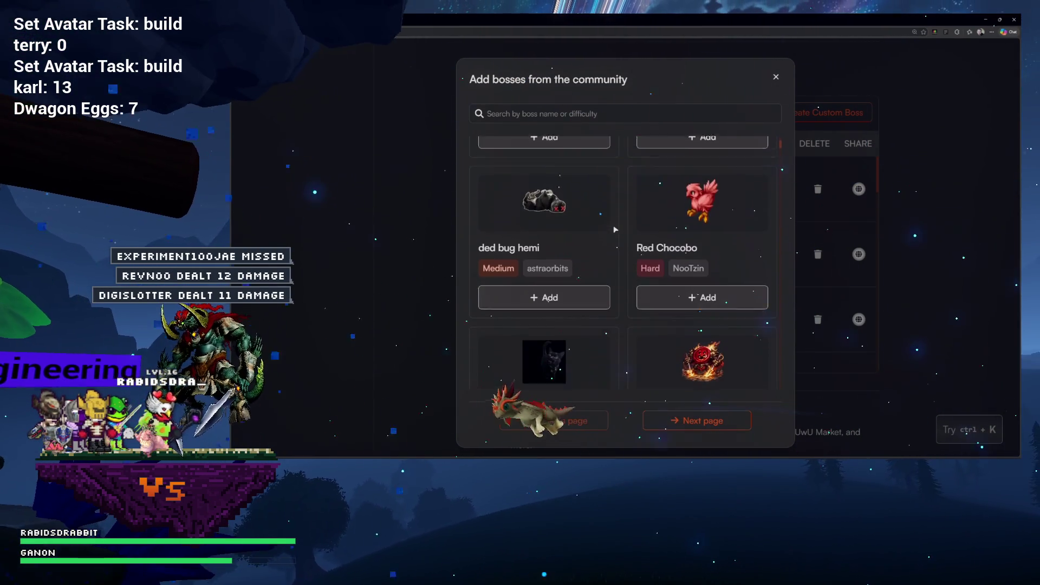
scroll(615, 229, down, 2)
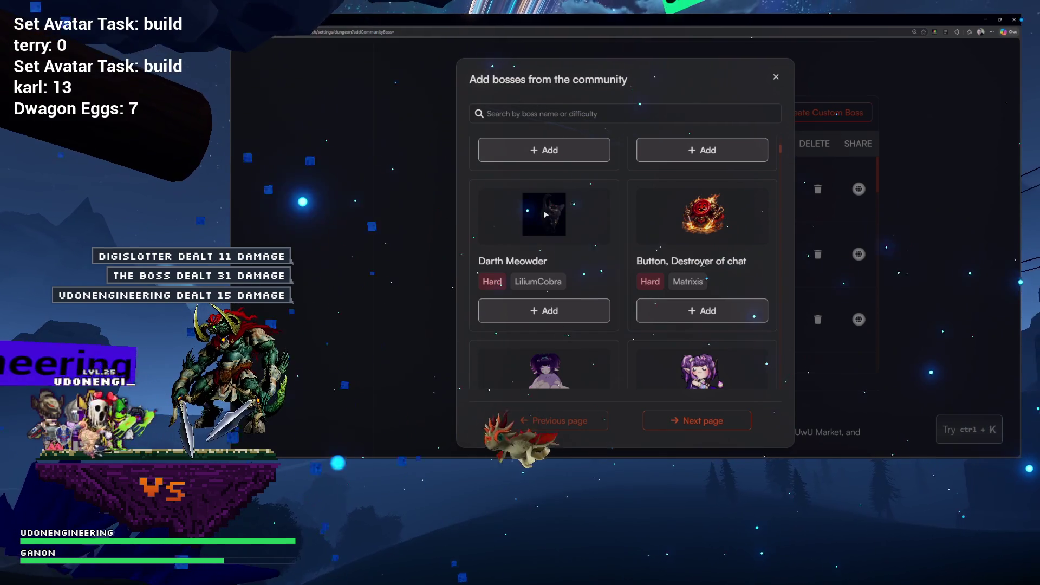
scroll(553, 216, up, 9)
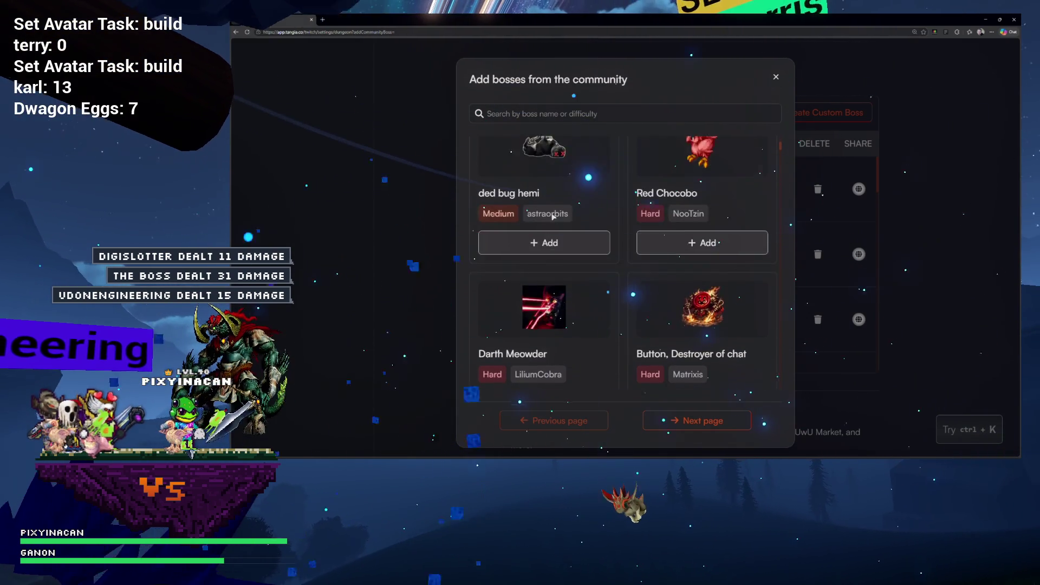
scroll(547, 186, down, 10)
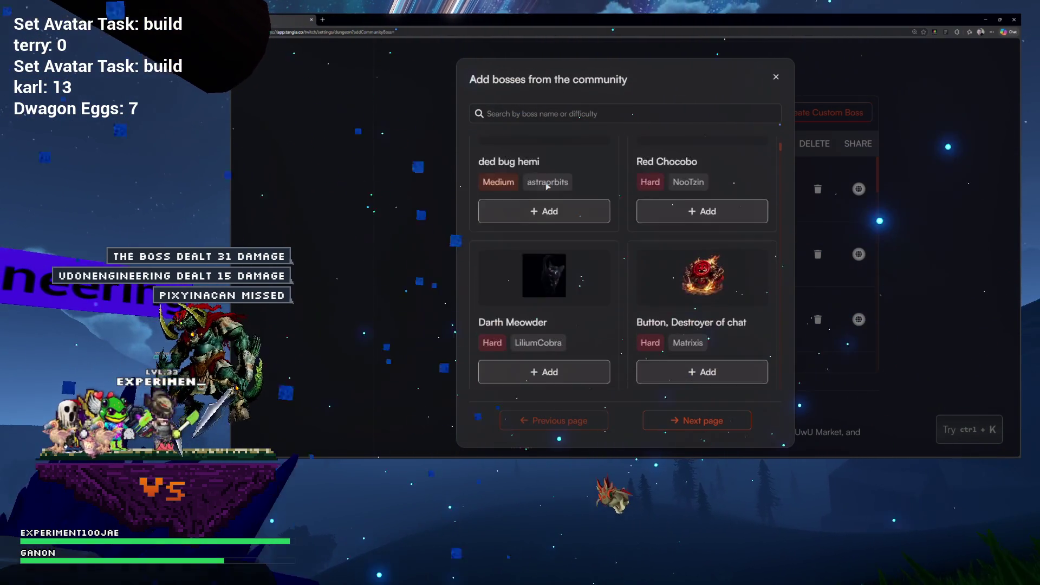
scroll(618, 186, down, 1)
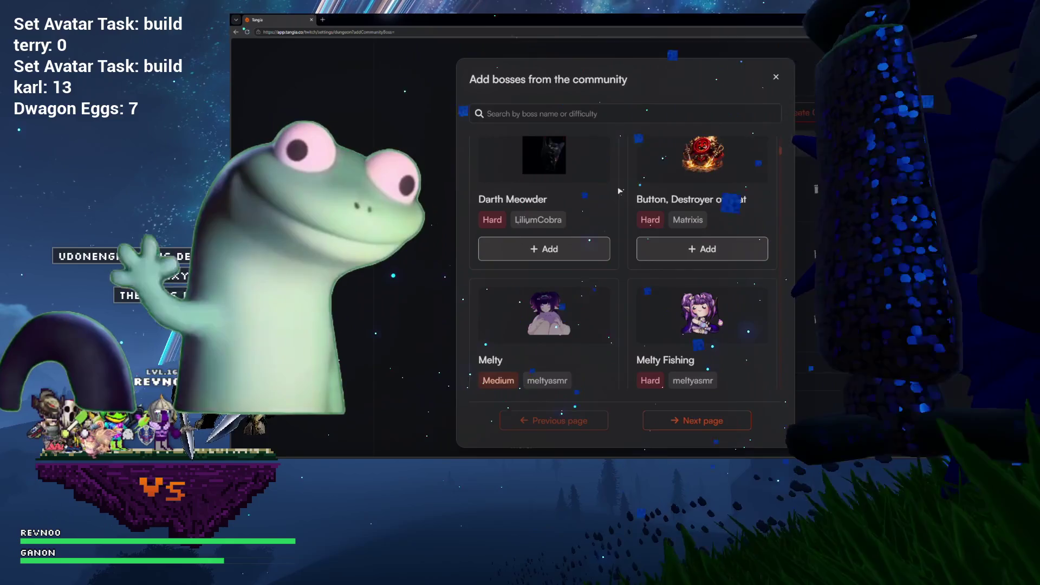
scroll(649, 187, up, 1)
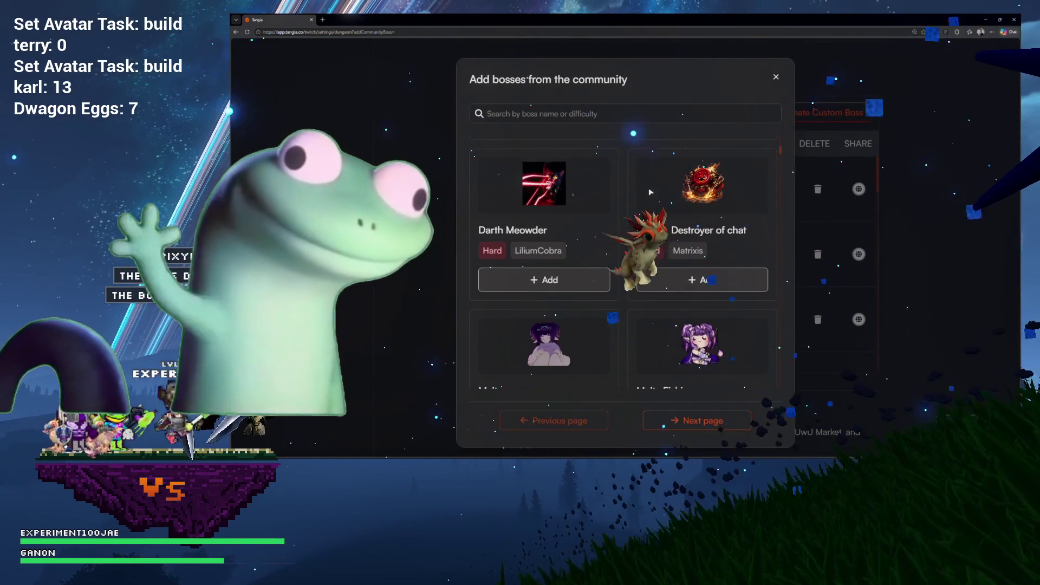
click(702, 280)
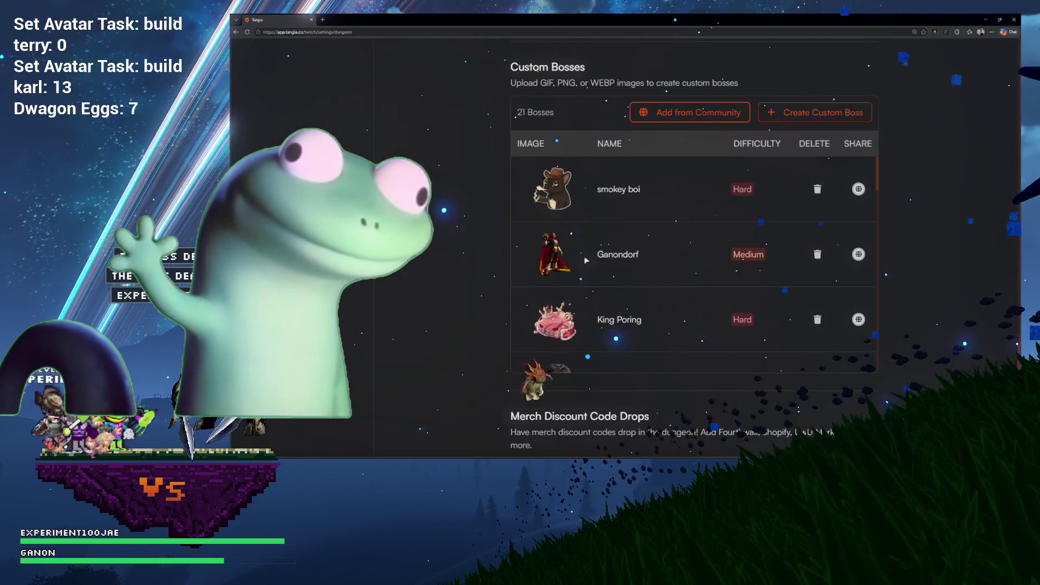
Reopen the community boss picker, scroll down to FATstronaut and add it
click(683, 112)
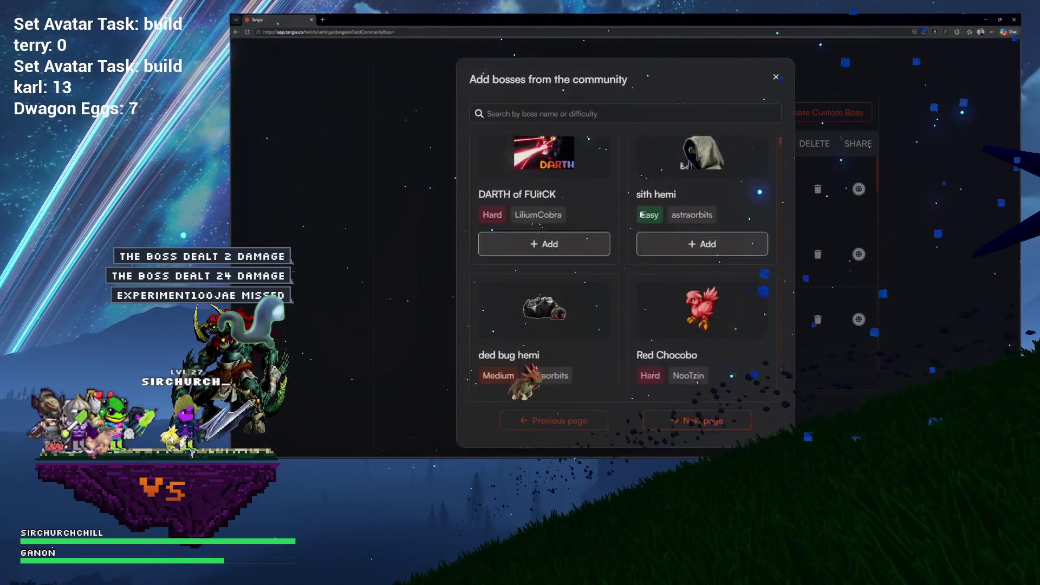
scroll(650, 195, down, 5)
scroll(641, 214, down, 5)
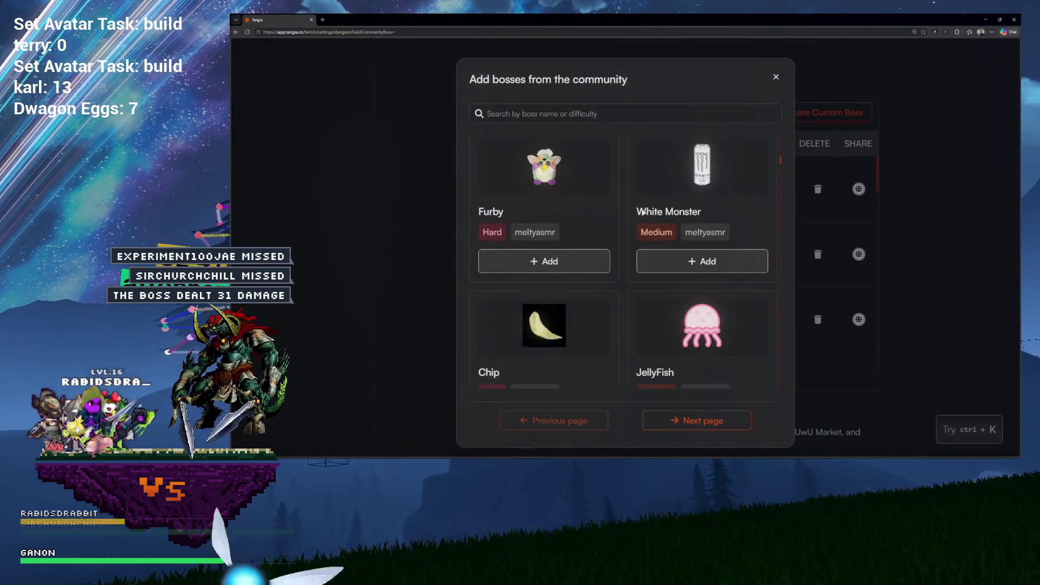
scroll(641, 214, down, 1)
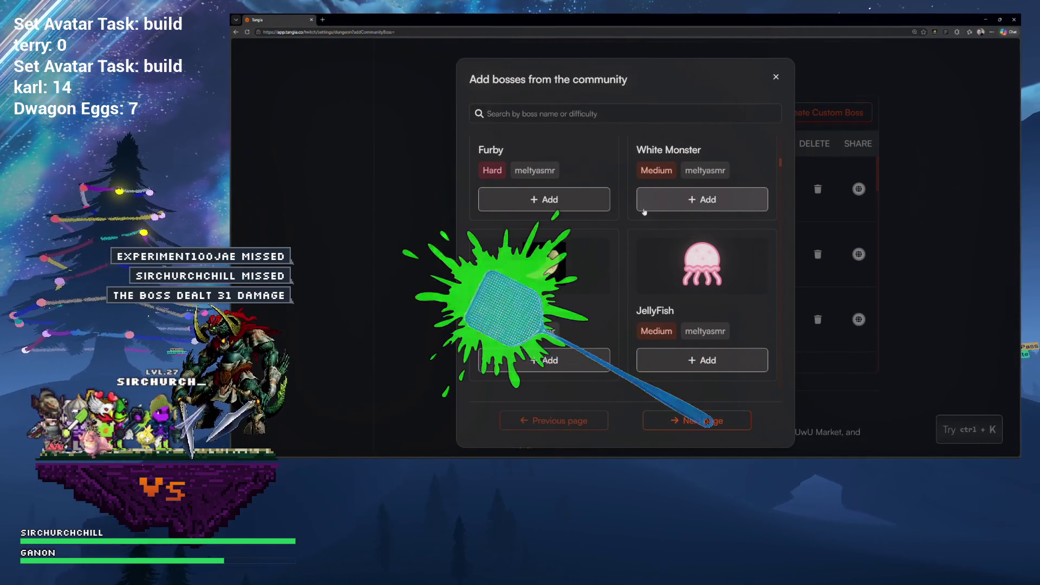
scroll(645, 211, down, 1)
scroll(678, 214, down, 1)
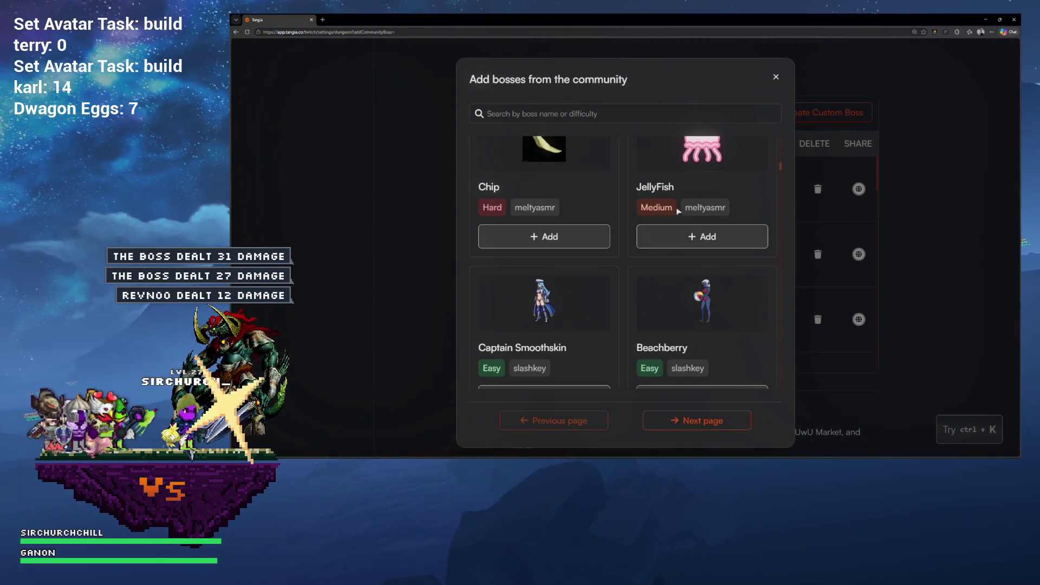
scroll(674, 212, down, 1)
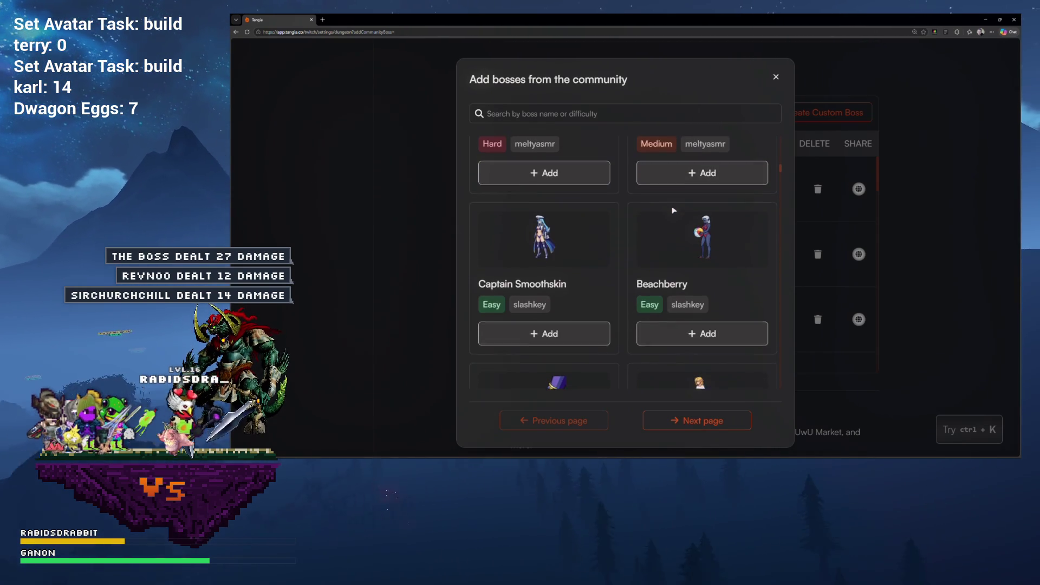
scroll(674, 211, down, 4)
scroll(674, 205, down, 3)
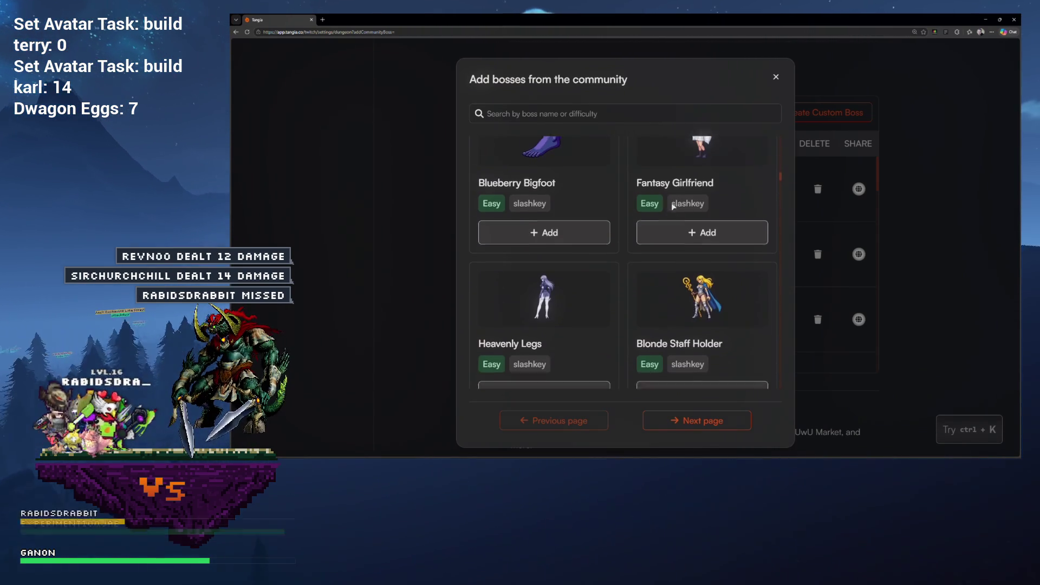
scroll(674, 207, down, 3)
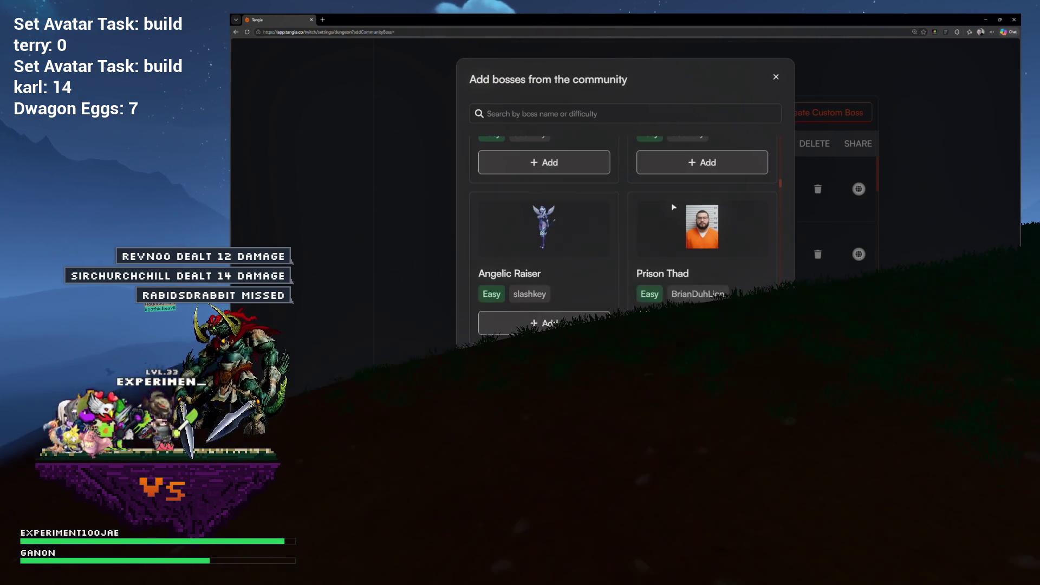
scroll(674, 207, down, 1)
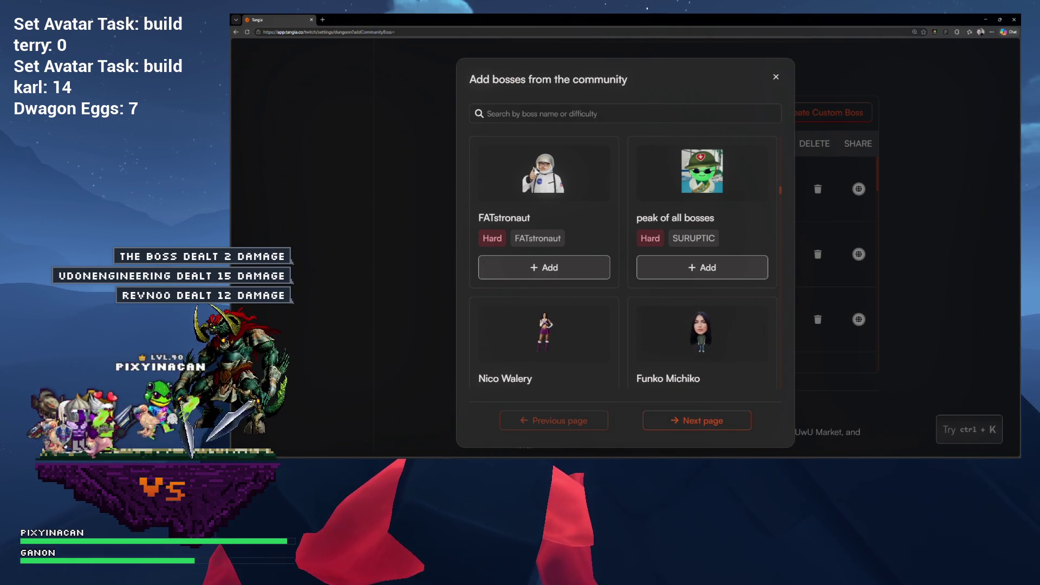
click(561, 269)
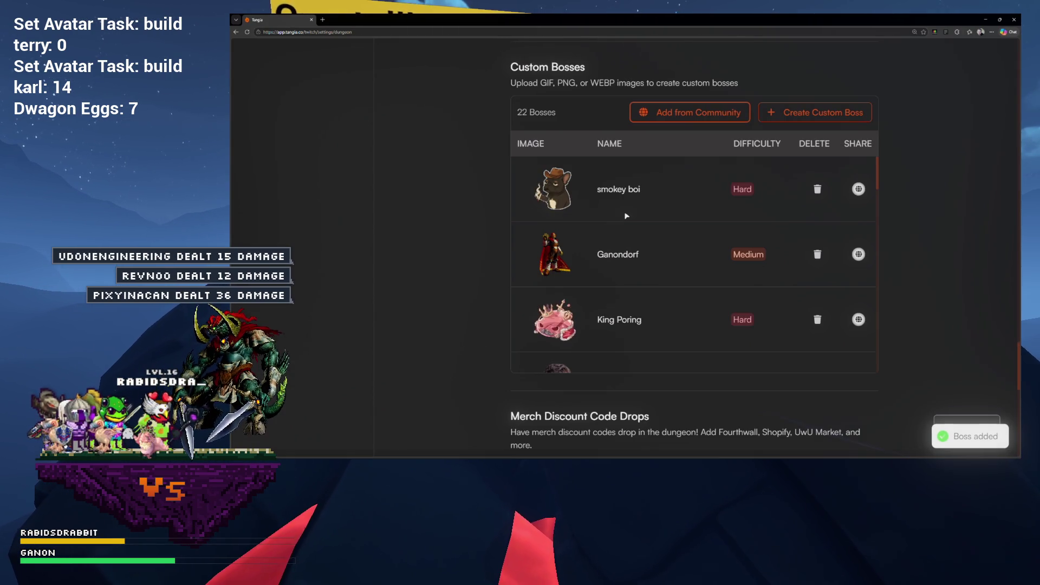
Browse the whole community boss grid and add Jacky Boy, returning to Custom Bosses
click(681, 116)
scroll(684, 226, down, 8)
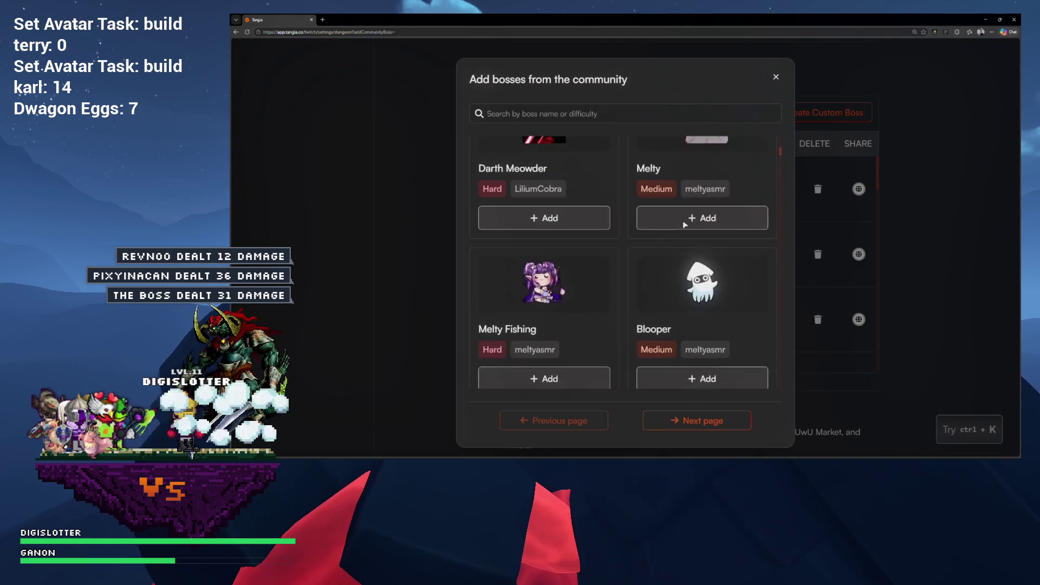
scroll(684, 226, down, 6)
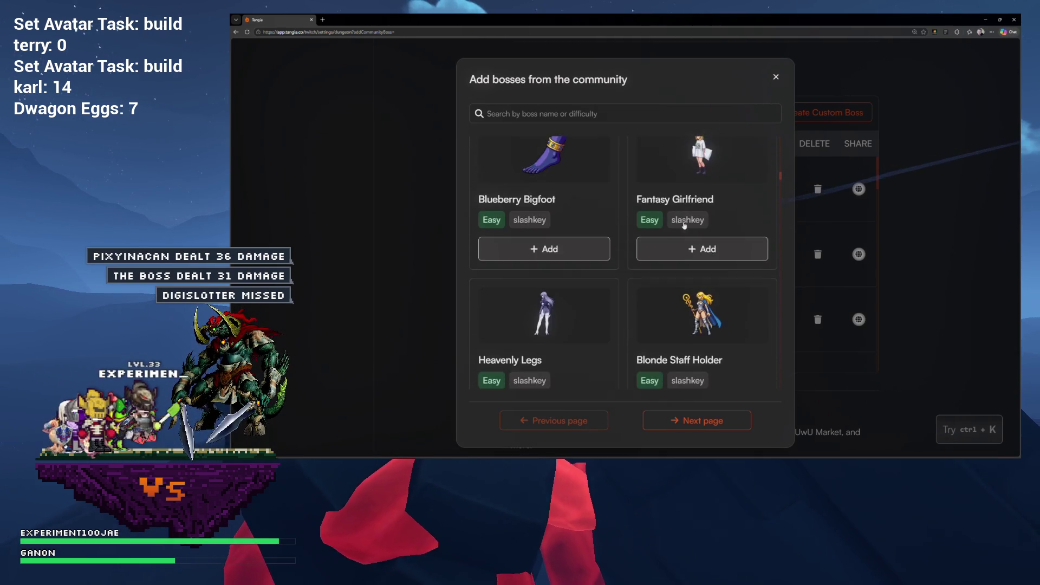
scroll(684, 226, up, 2)
scroll(684, 226, down, 4)
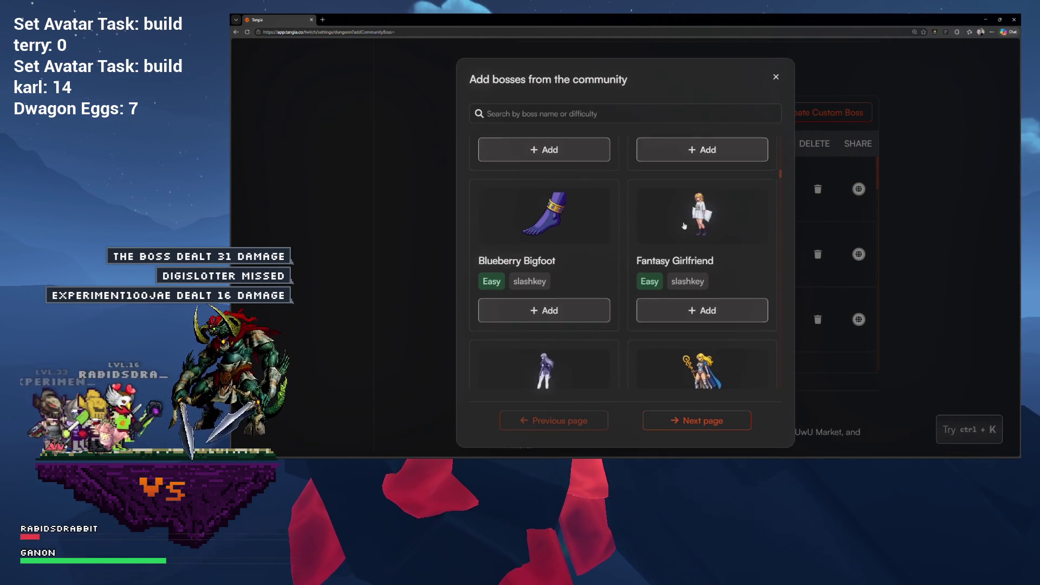
scroll(657, 223, down, 3)
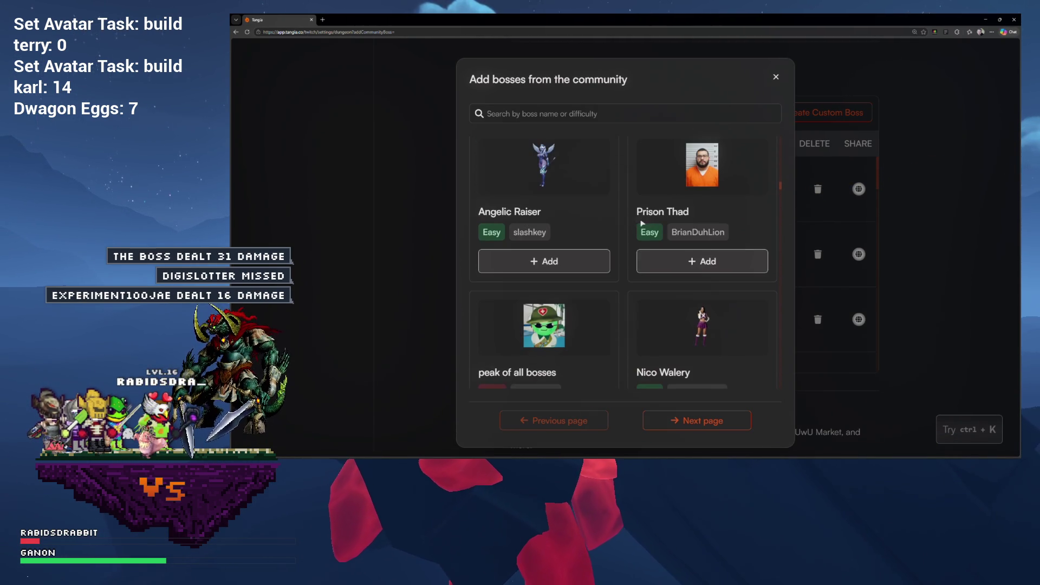
scroll(696, 220, down, 1)
scroll(696, 219, up, 1)
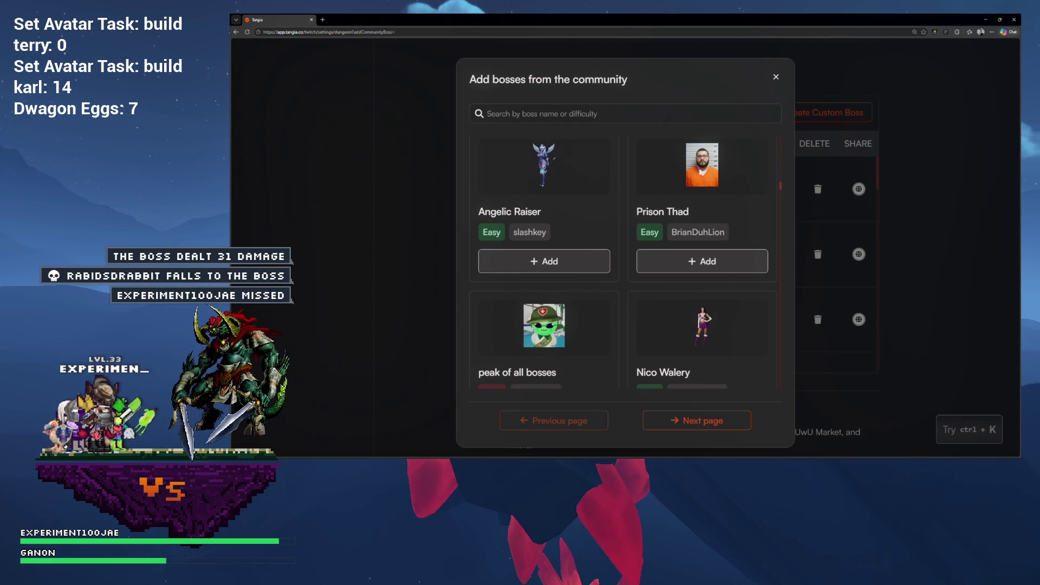
scroll(672, 261, down, 5)
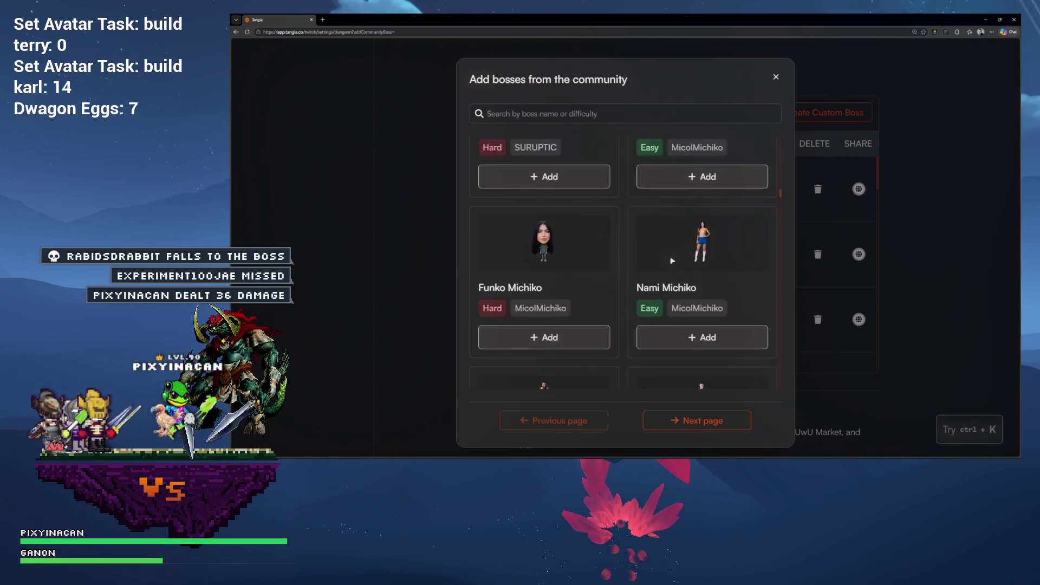
scroll(672, 261, down, 5)
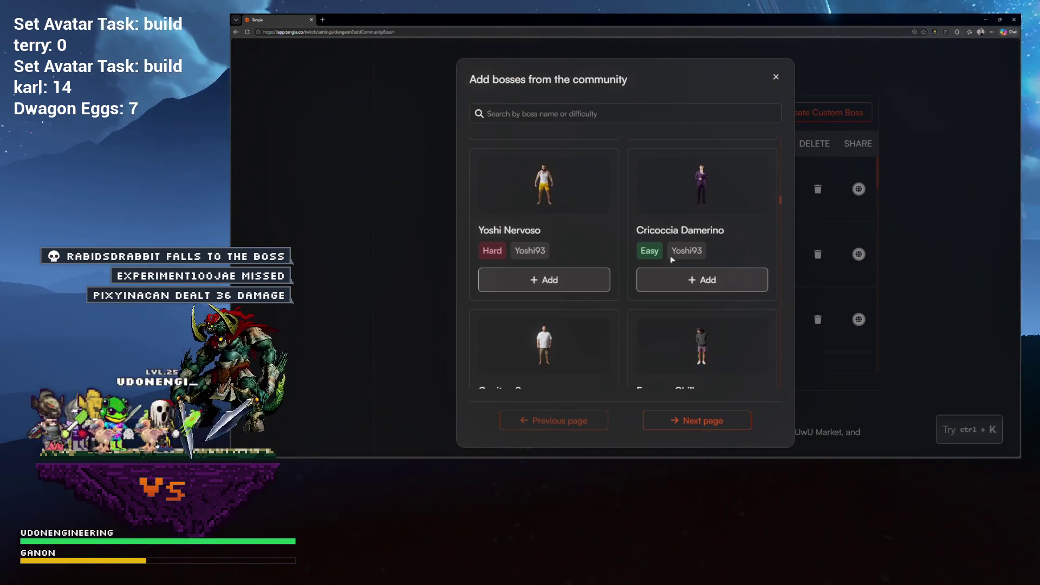
scroll(672, 261, down, 3)
scroll(671, 259, down, 5)
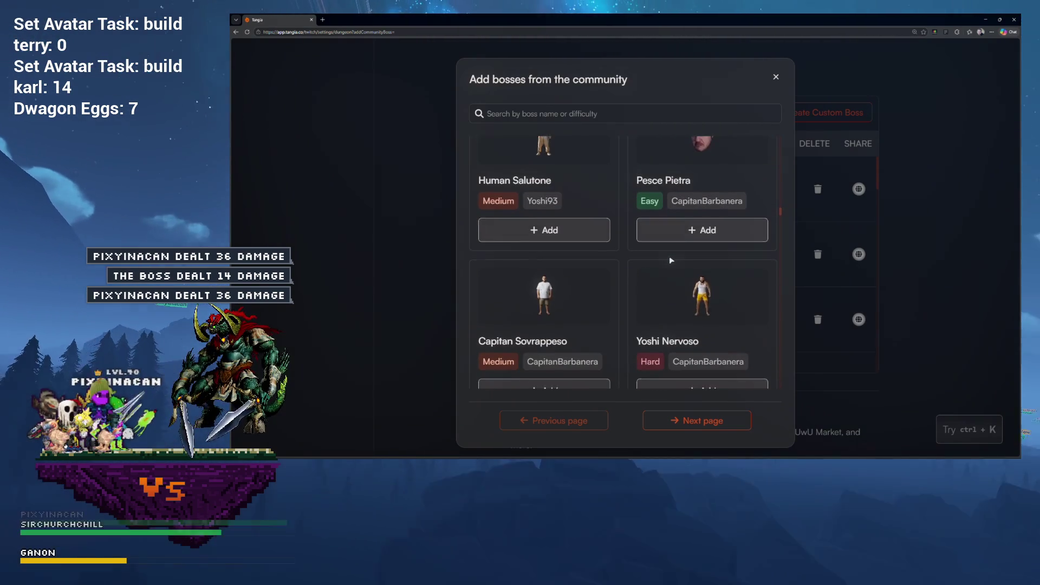
scroll(672, 260, down, 5)
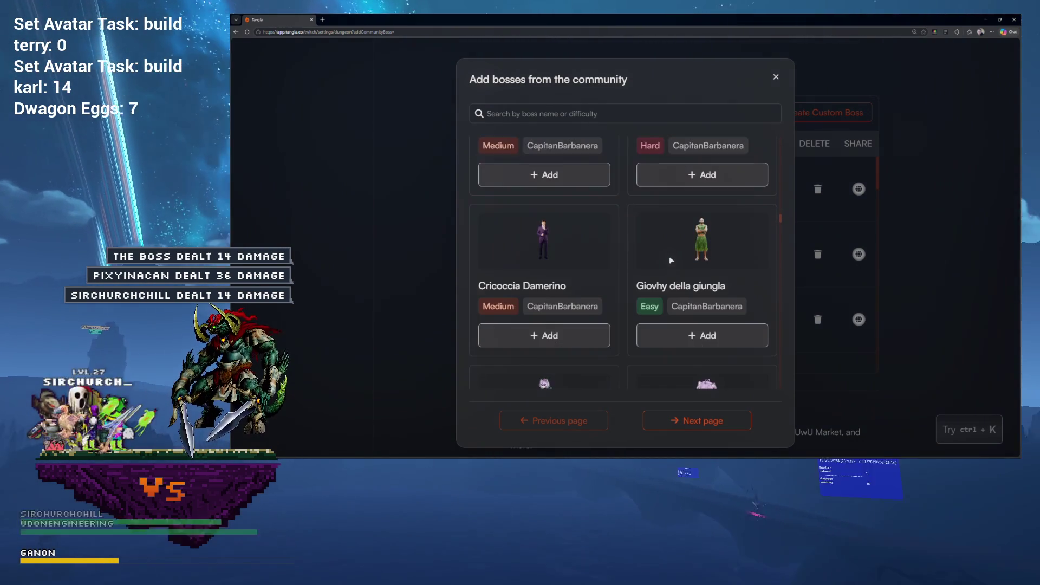
scroll(672, 260, down, 2)
scroll(672, 261, down, 8)
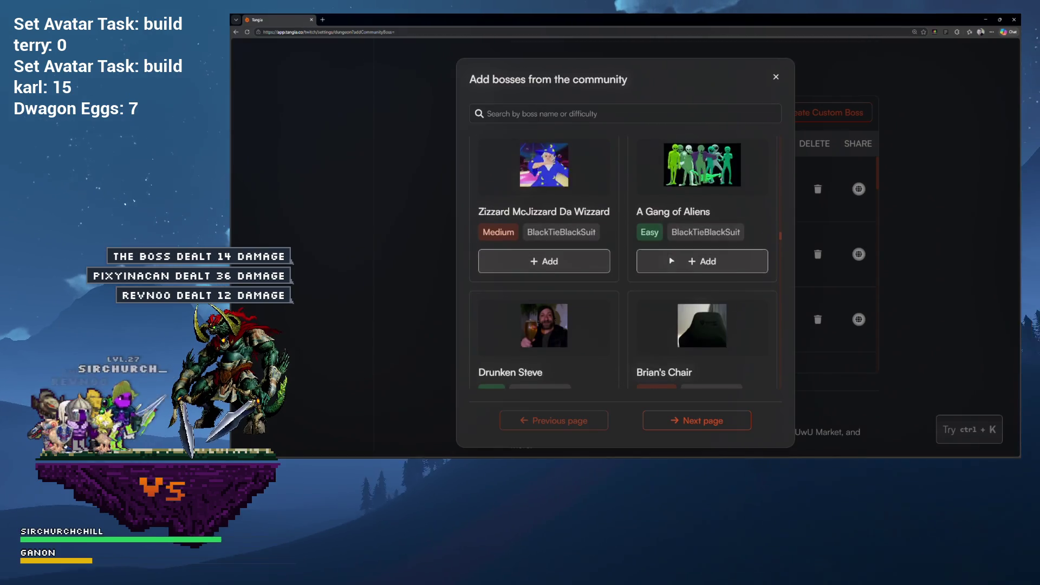
scroll(671, 260, down, 2)
scroll(670, 261, down, 2)
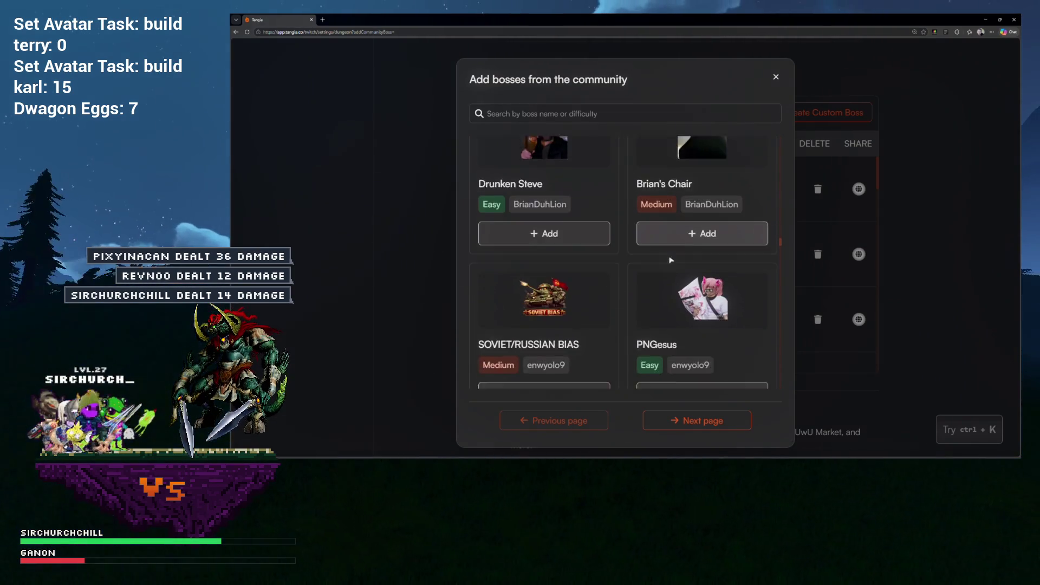
scroll(672, 260, down, 6)
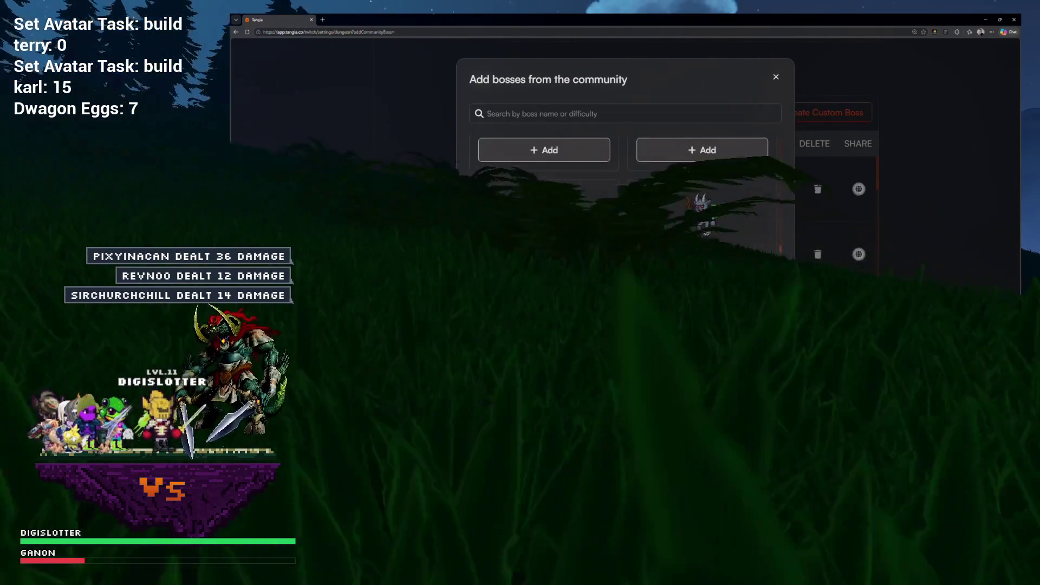
scroll(672, 261, down, 8)
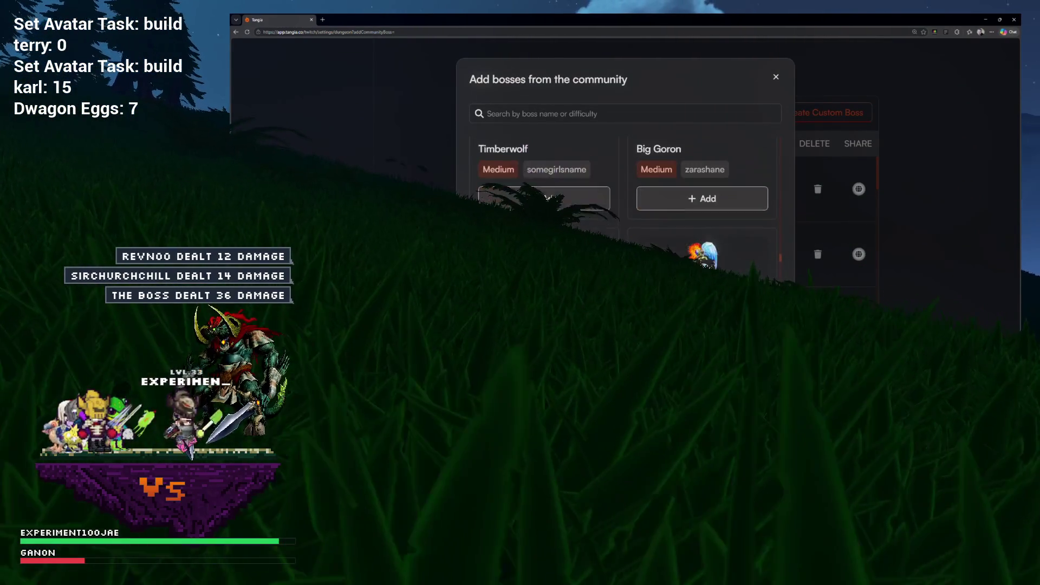
scroll(672, 260, down, 1)
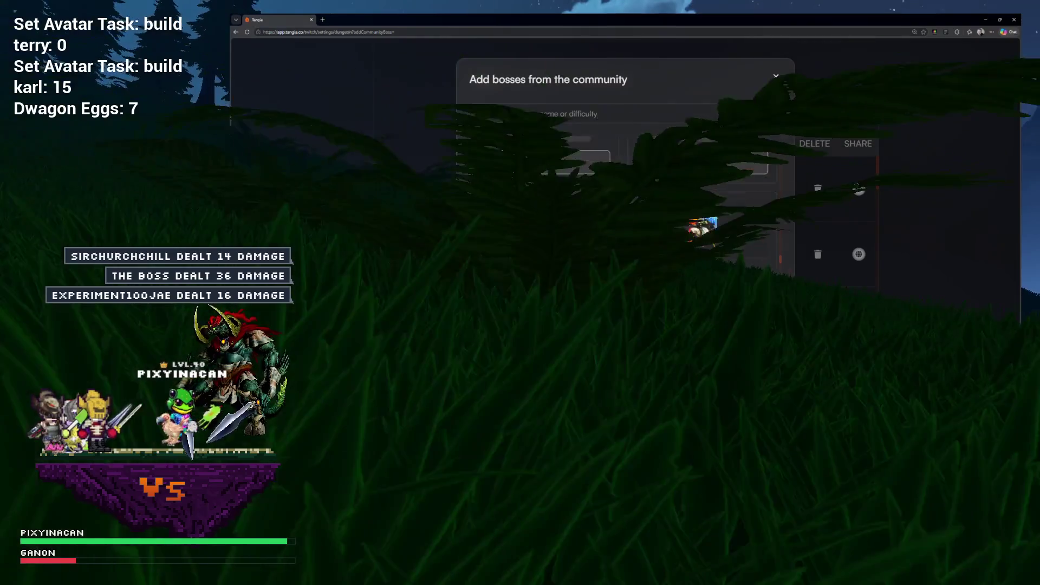
scroll(671, 260, down, 1)
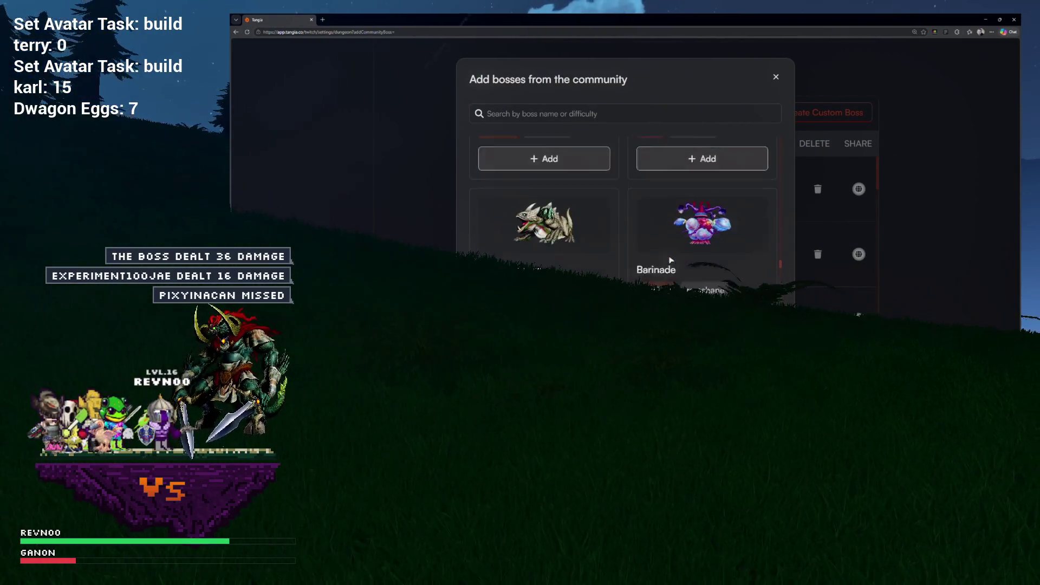
scroll(670, 260, down, 4)
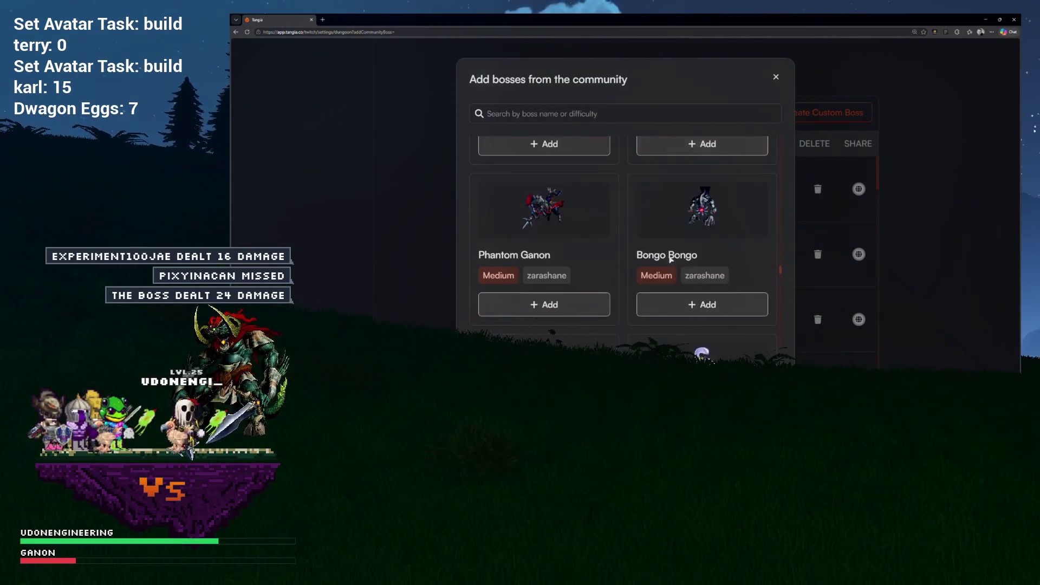
scroll(670, 261, down, 5)
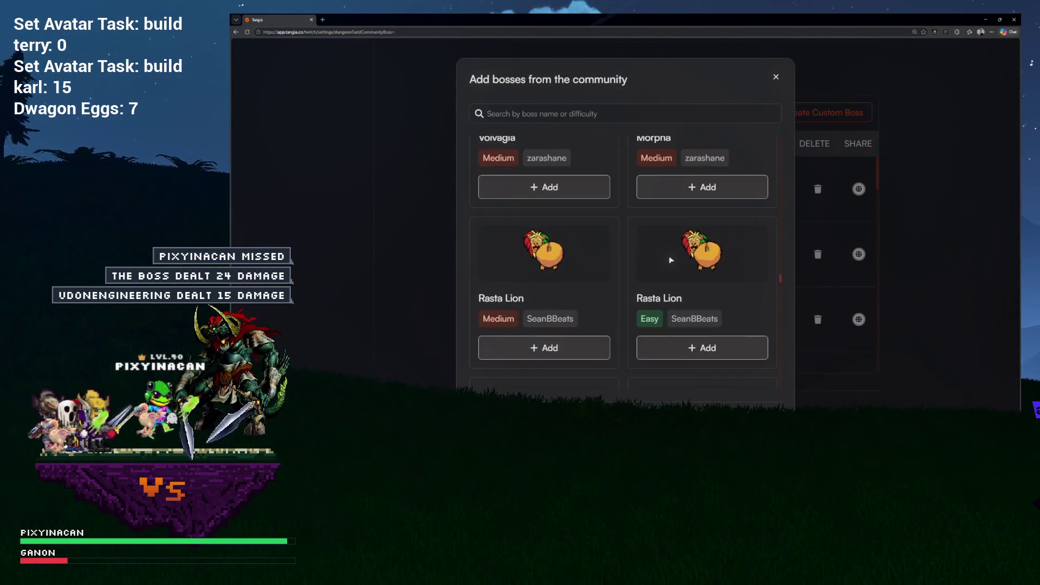
scroll(670, 261, down, 5)
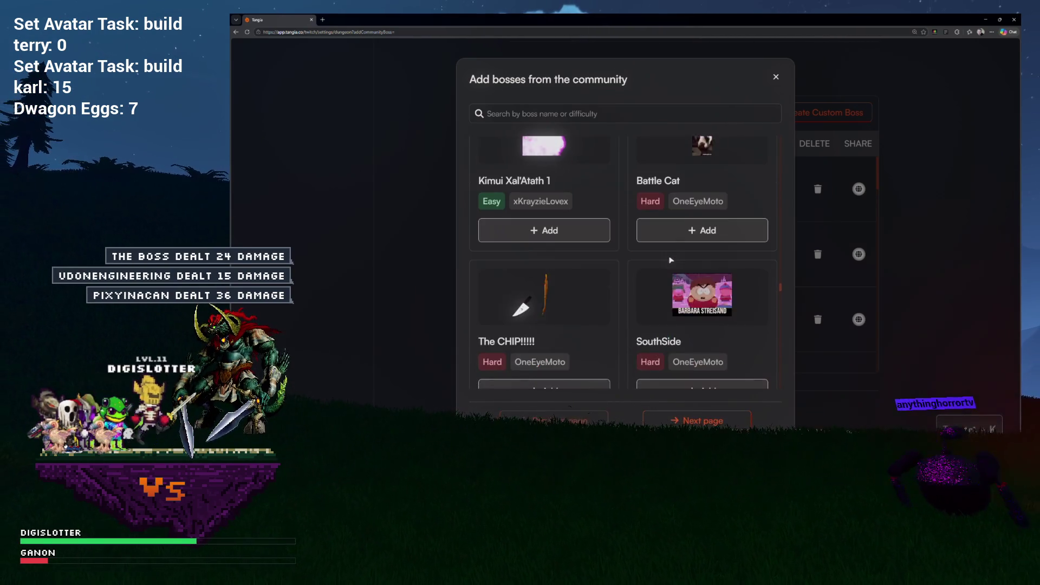
scroll(671, 261, up, 2)
scroll(671, 260, down, 4)
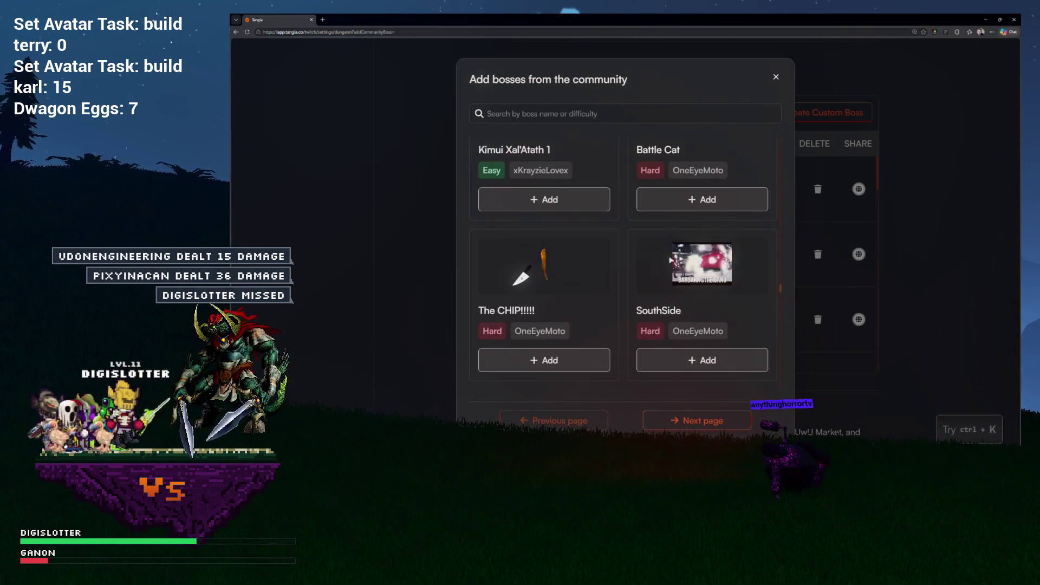
scroll(671, 260, down, 2)
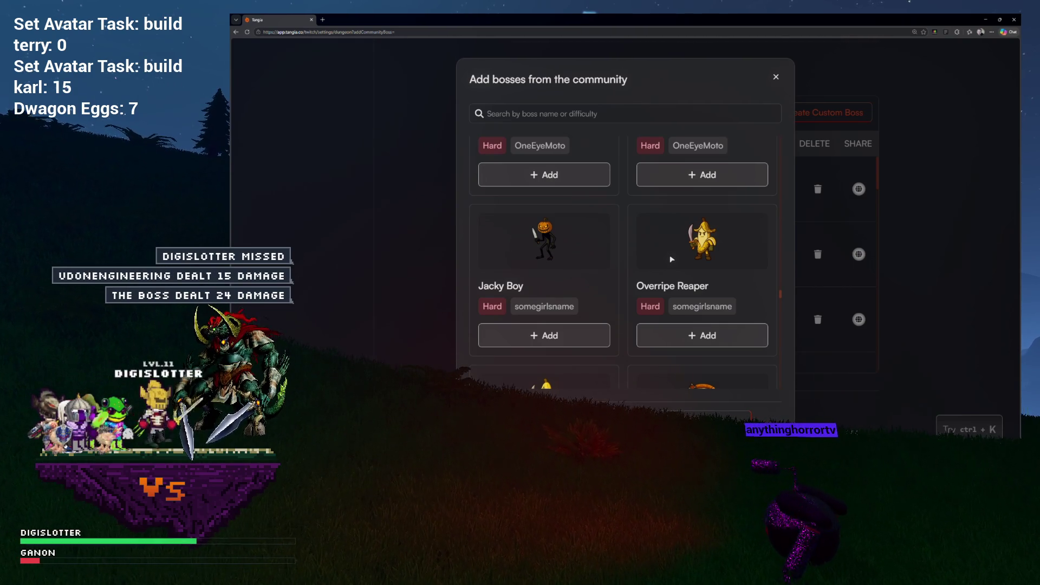
scroll(671, 258, down, 1)
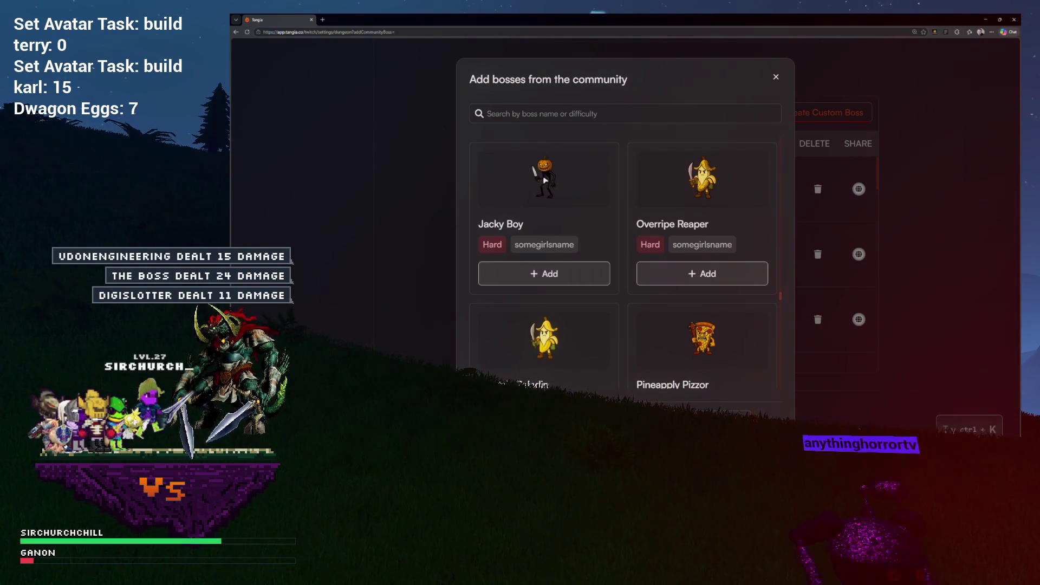
click(578, 277)
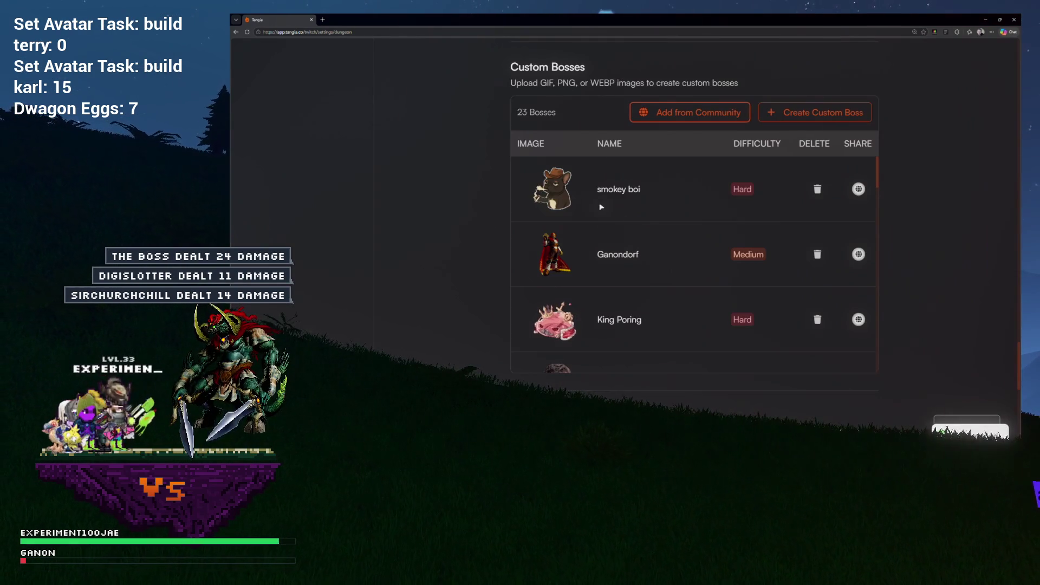
Scroll the community cards down to the Dark side boss and add it
scroll(635, 240, down, 15)
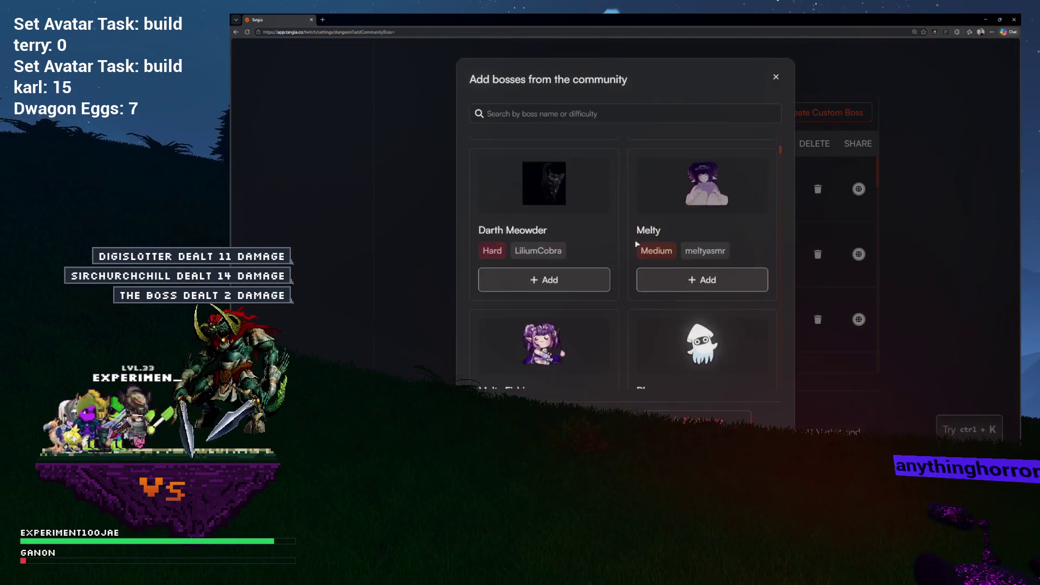
scroll(636, 244, down, 15)
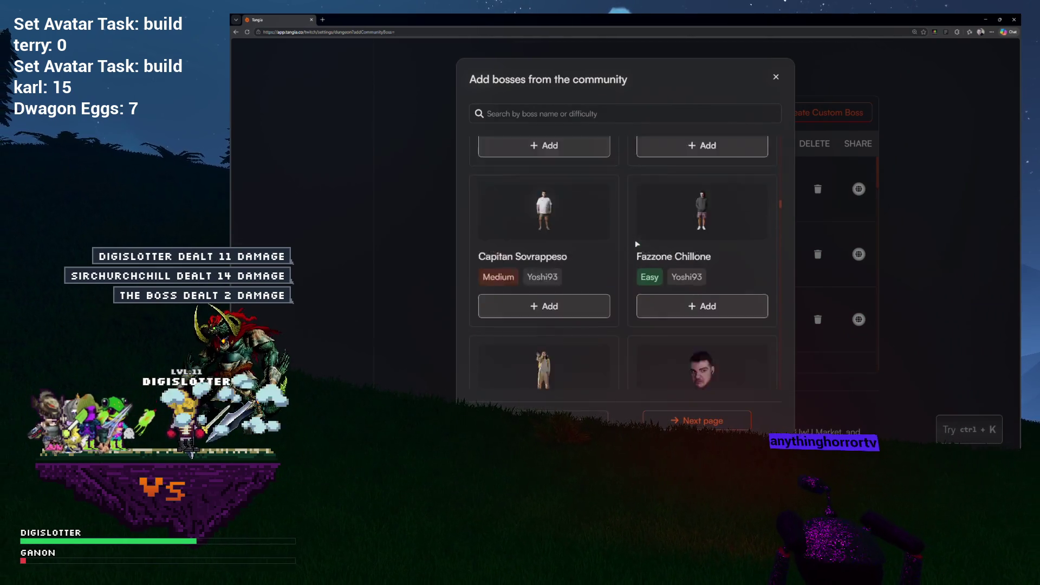
scroll(635, 240, down, 7)
scroll(635, 240, up, 5)
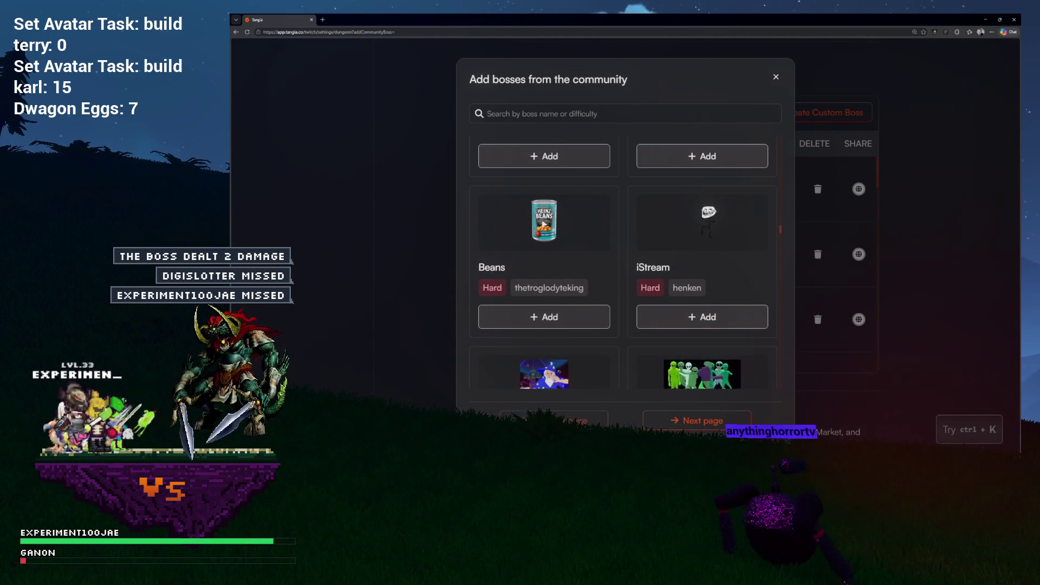
scroll(637, 243, down, 8)
scroll(546, 223, down, 9)
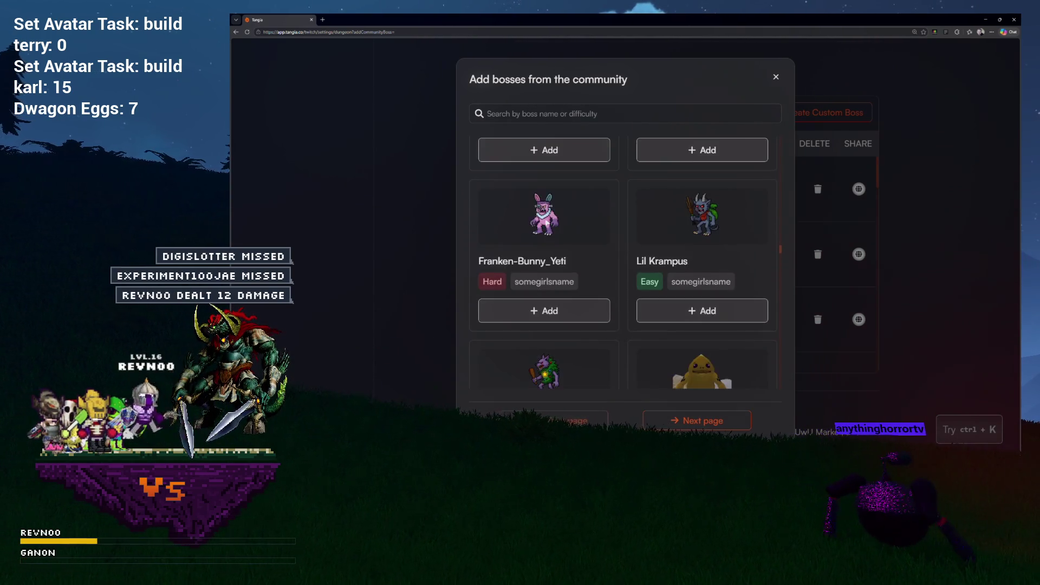
scroll(546, 223, down, 9)
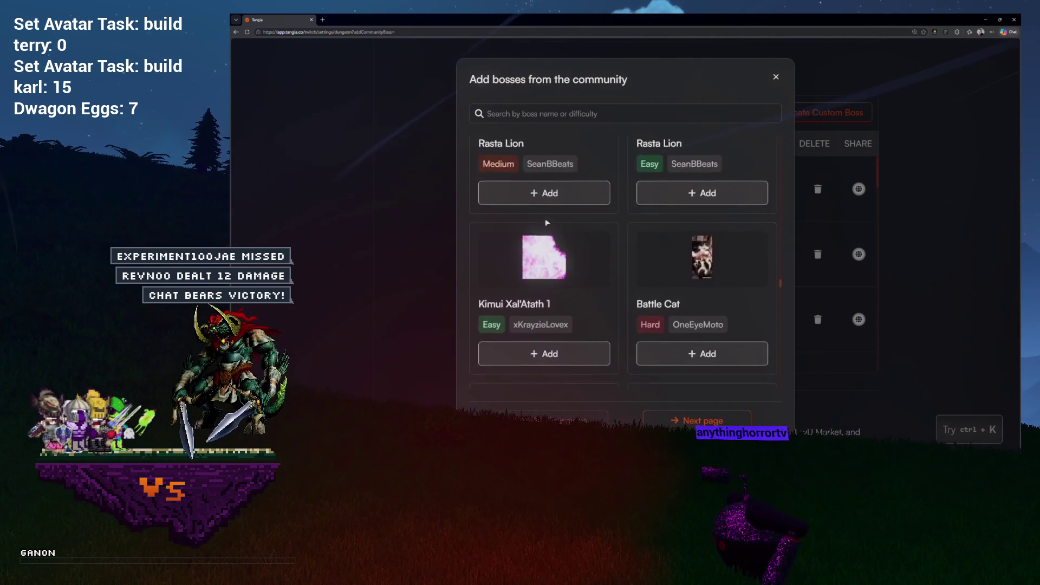
scroll(547, 223, down, 2)
scroll(546, 223, down, 12)
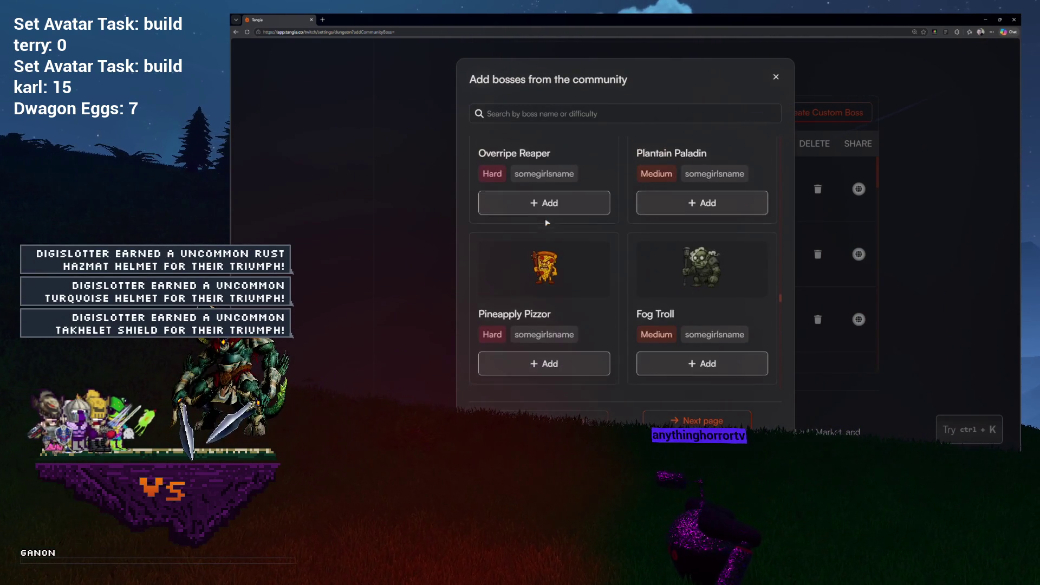
scroll(547, 222, down, 3)
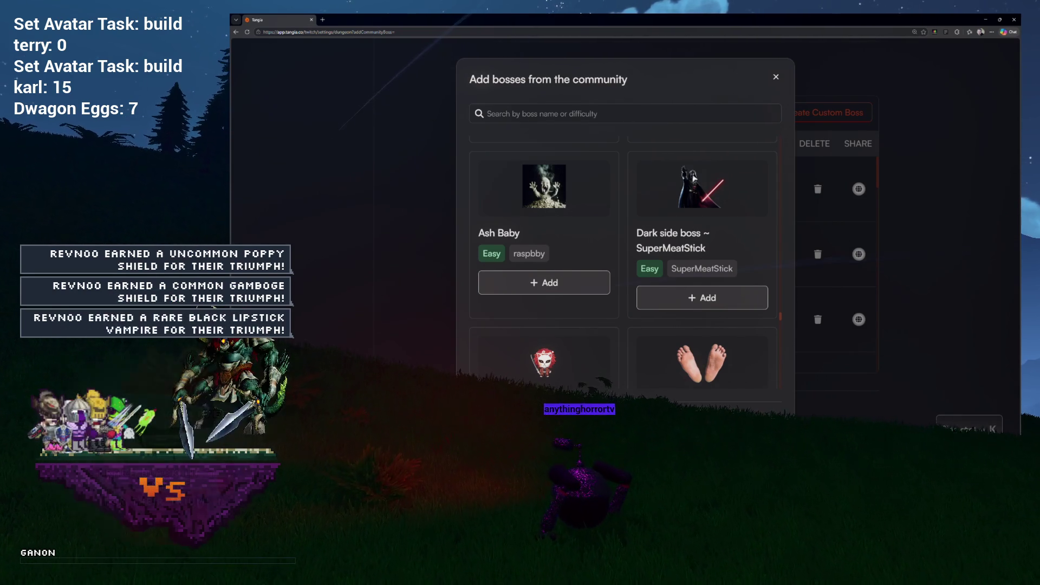
click(701, 299)
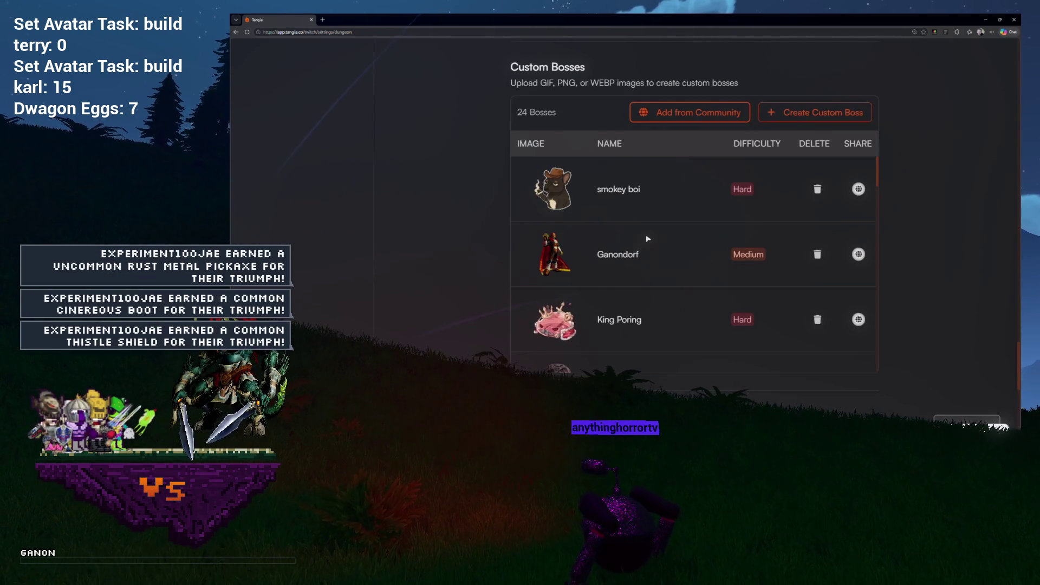
Reopen the community boss collection and scroll through it to the Wabbit Queen Tank bosses
click(671, 107)
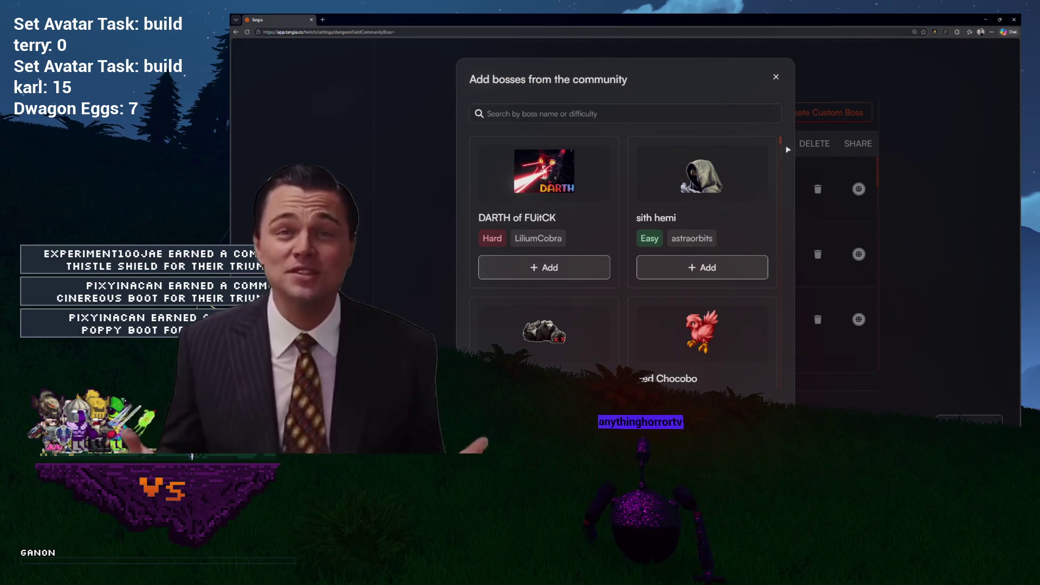
drag(784, 146, 774, 325)
scroll(760, 318, down, 10)
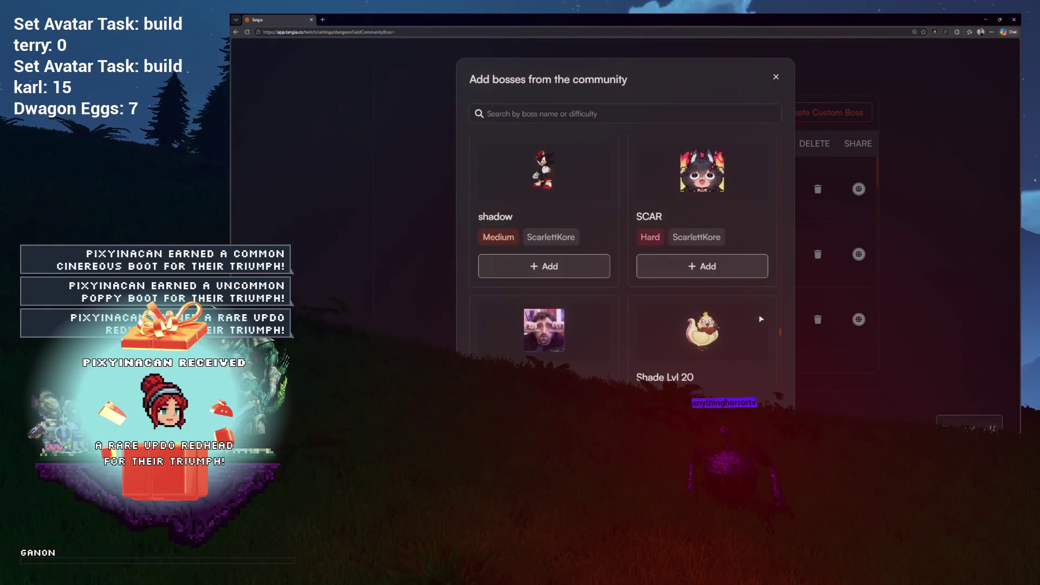
scroll(761, 319, down, 10)
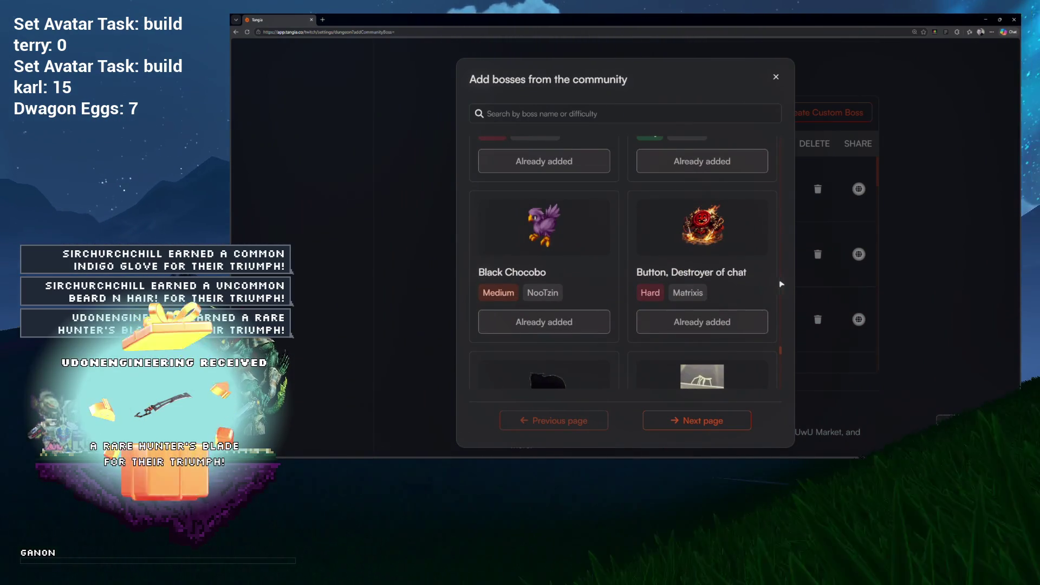
scroll(781, 284, down, 2)
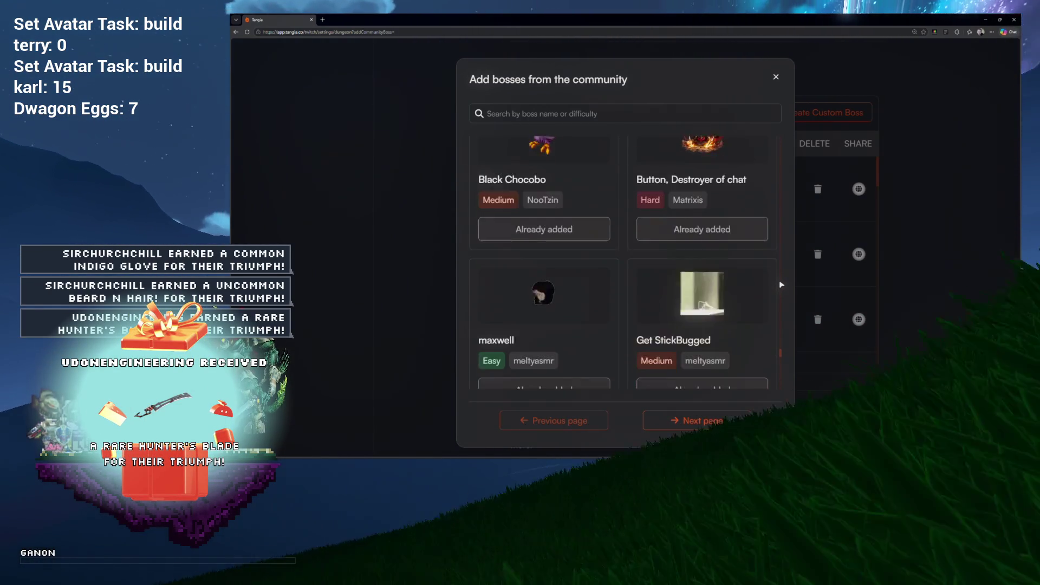
scroll(782, 284, down, 3)
scroll(708, 274, down, 3)
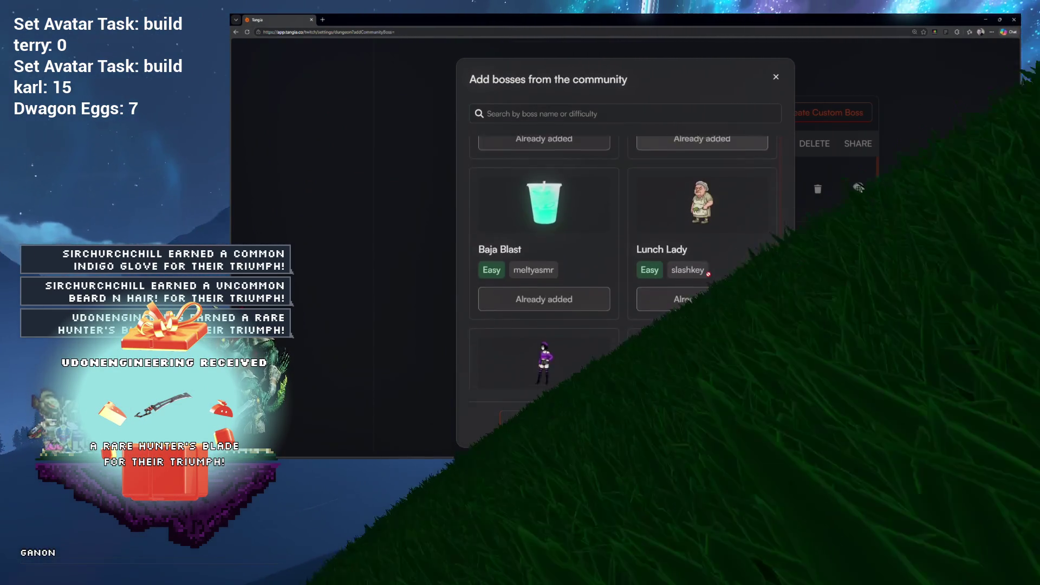
scroll(708, 274, down, 10)
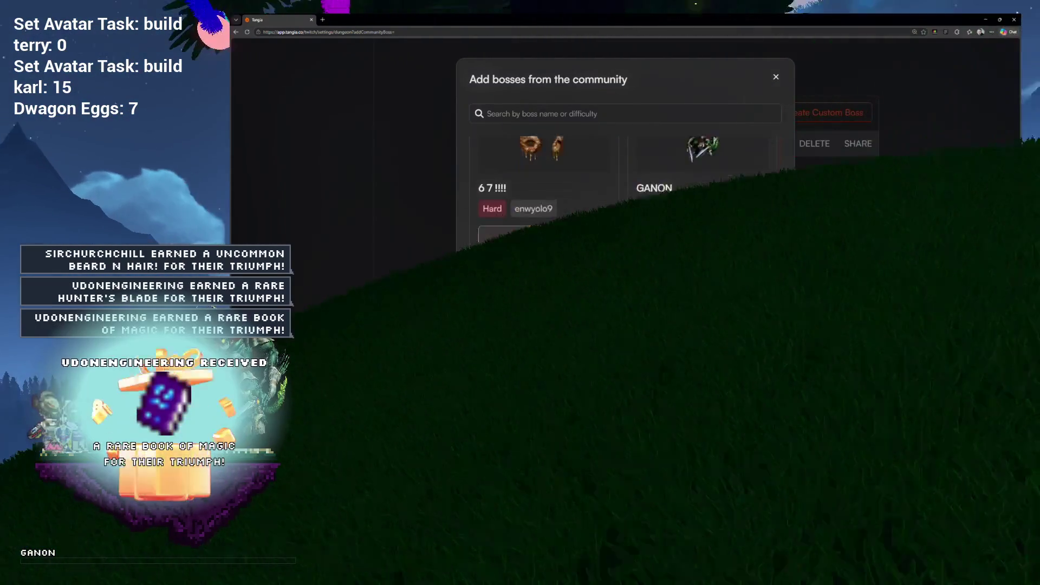
scroll(709, 277, down, 8)
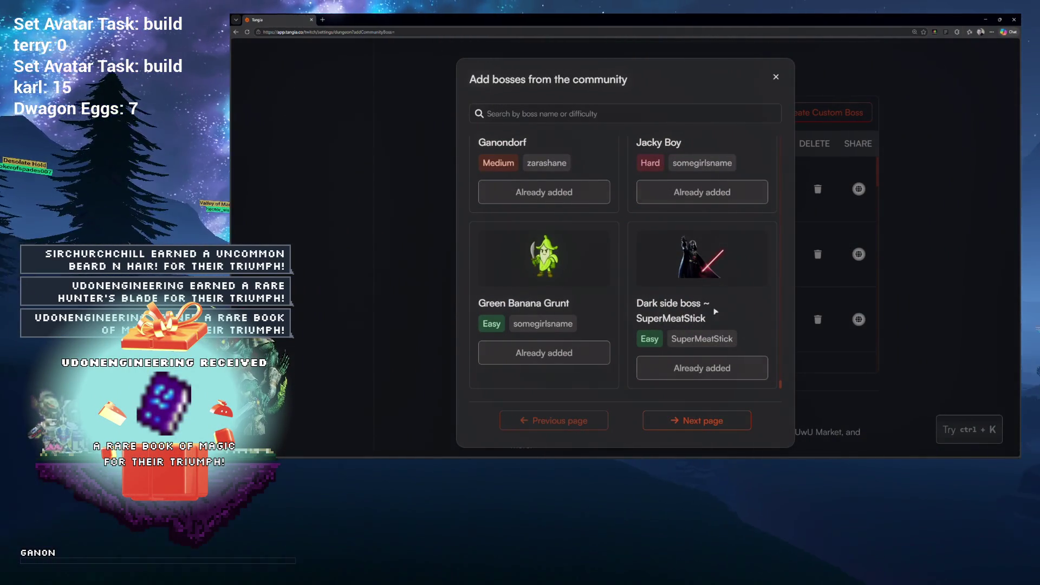
scroll(750, 322, up, 10)
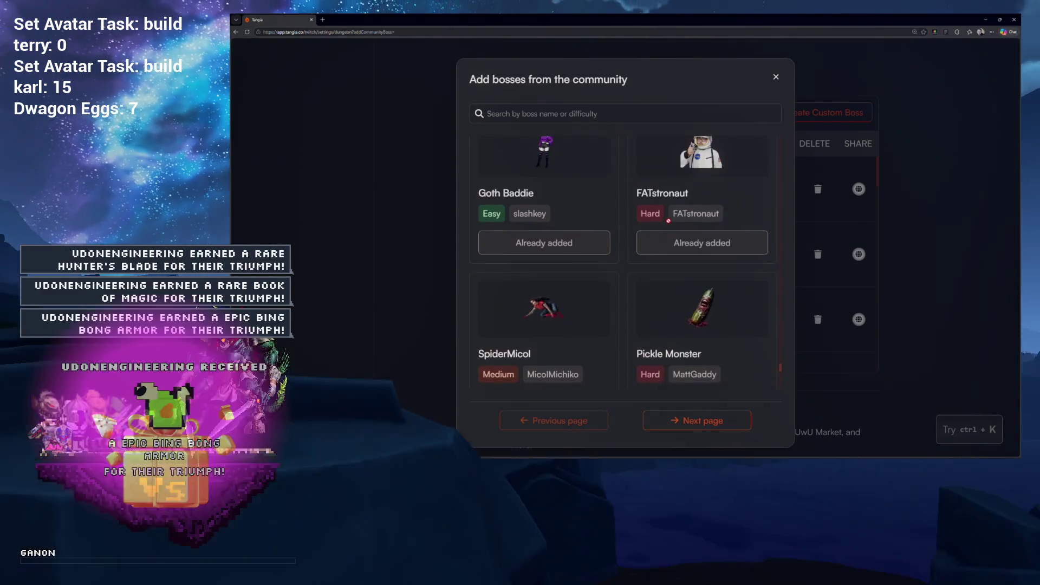
scroll(669, 220, up, 10)
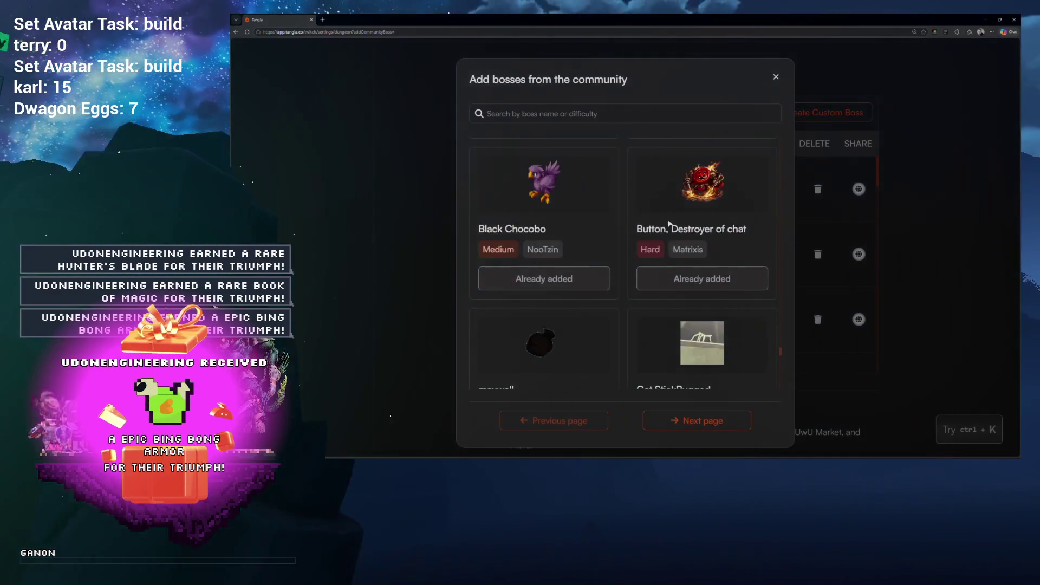
scroll(668, 222, up, 2)
scroll(668, 223, up, 3)
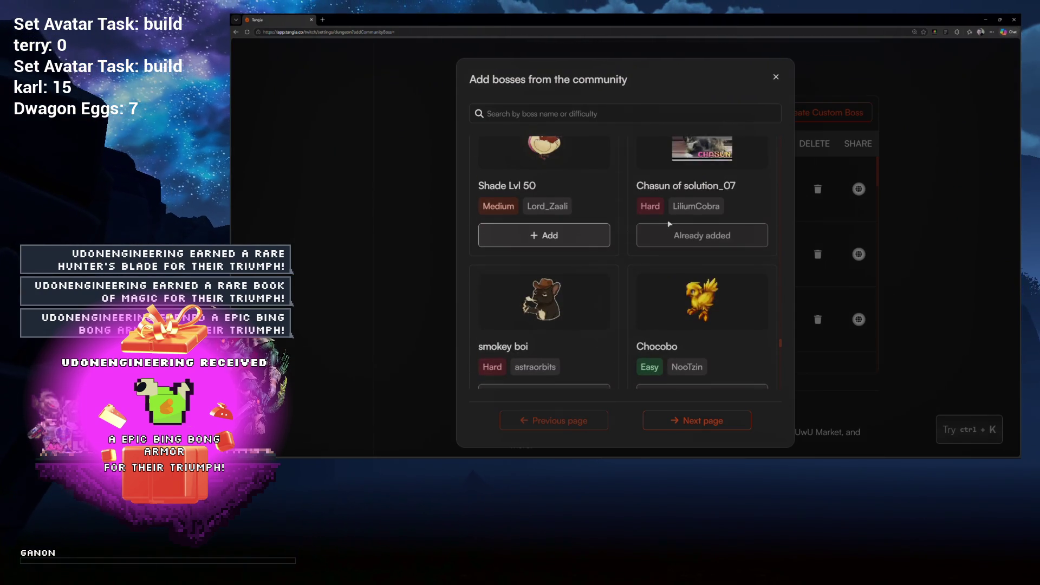
scroll(668, 222, down, 4)
scroll(668, 223, up, 15)
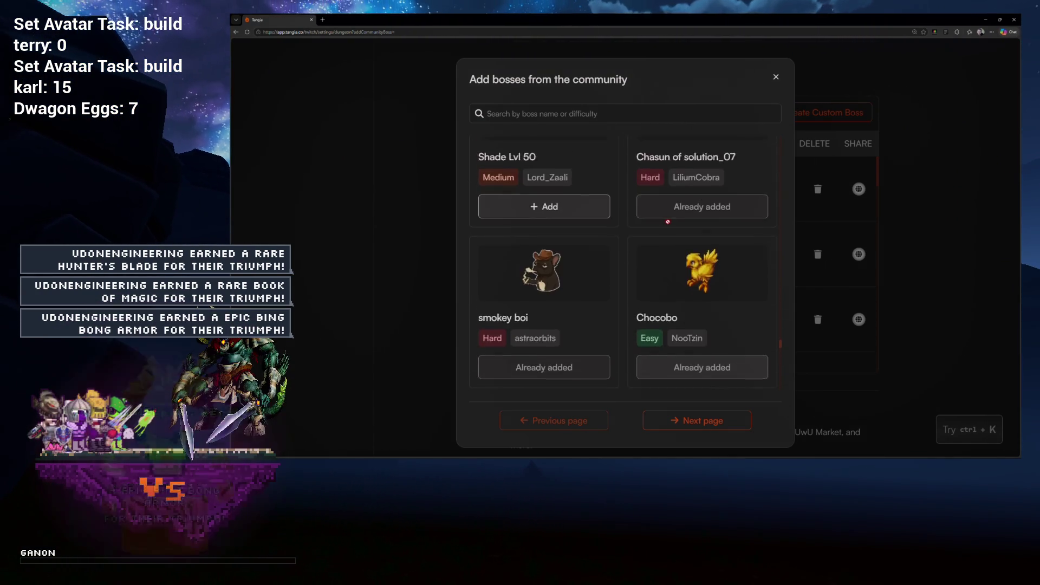
scroll(668, 224, up, 3)
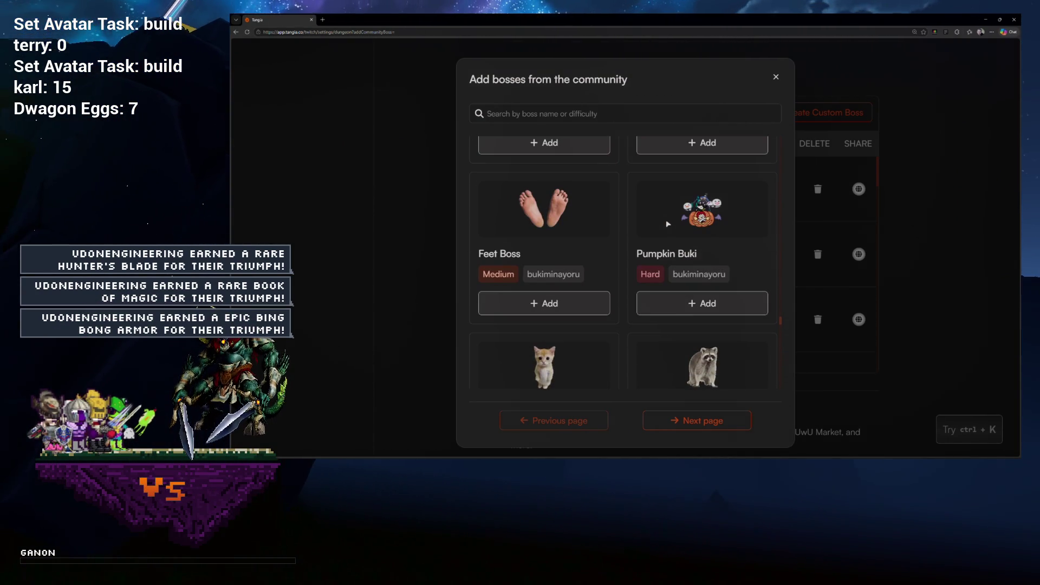
scroll(667, 223, down, 3)
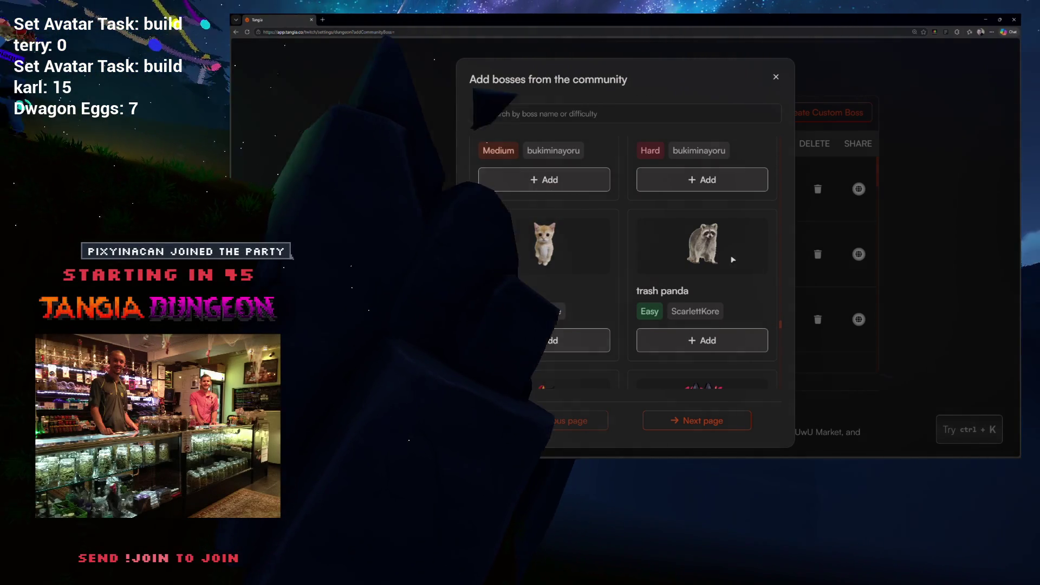
scroll(722, 249, up, 3)
scroll(723, 249, up, 2)
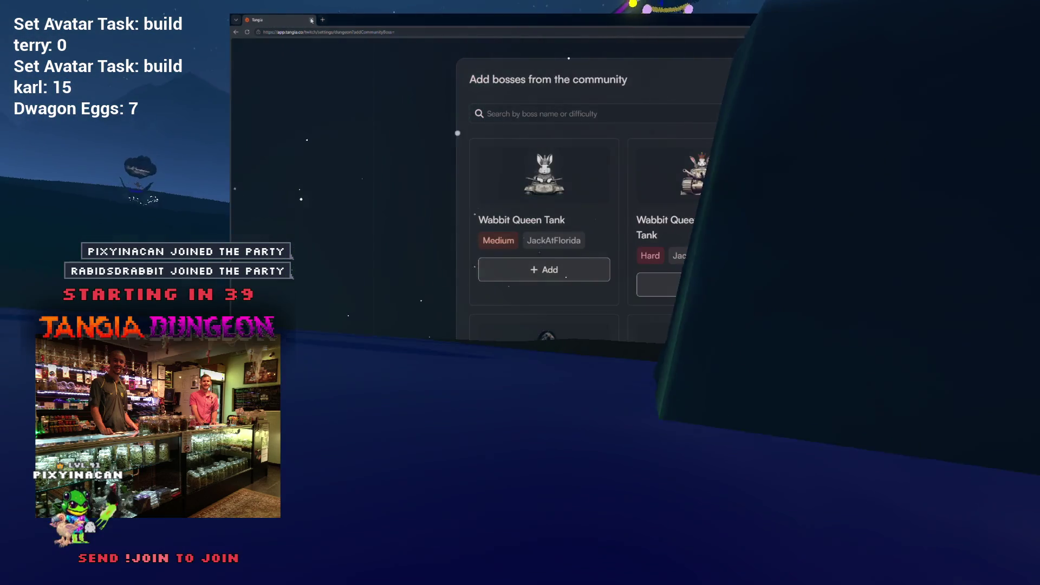
Back in Unreal, inspect A_TutInfo's ActivateText graph nodes, then return to the Tutorial level viewport
key(alt+Tab)
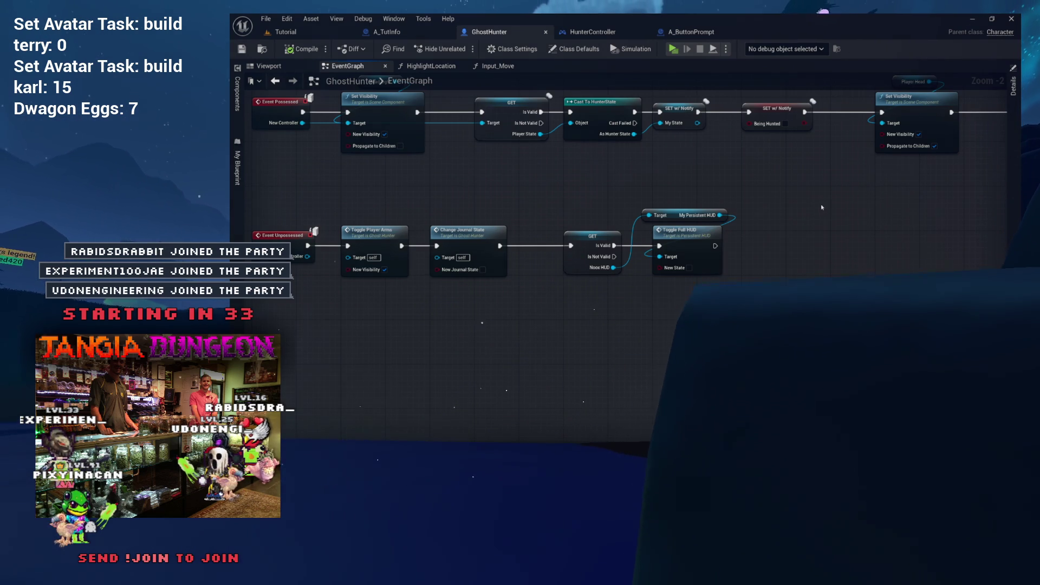
drag(823, 208, 823, 278)
click(425, 35)
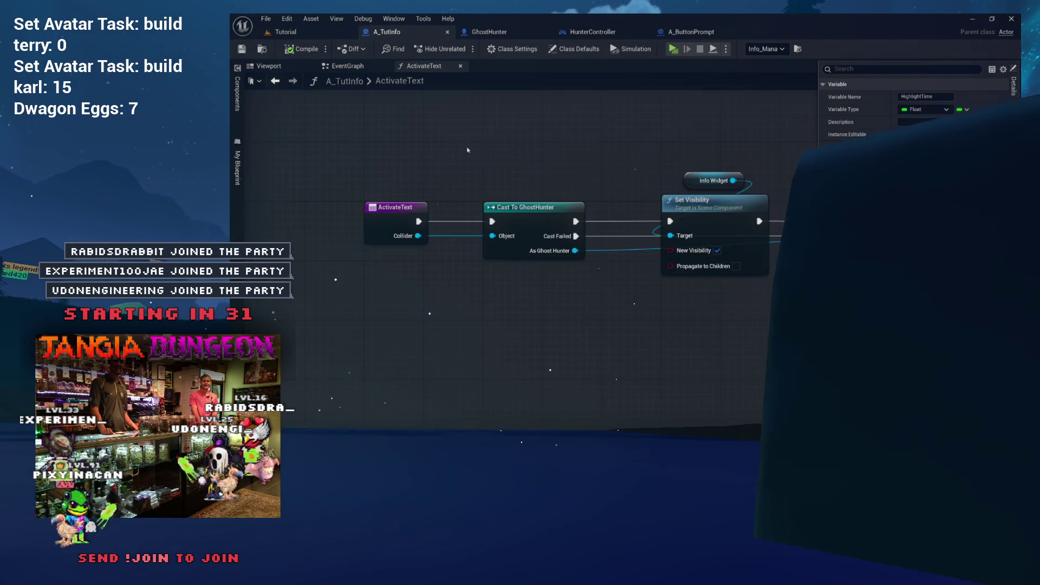
drag(566, 147, 325, 157)
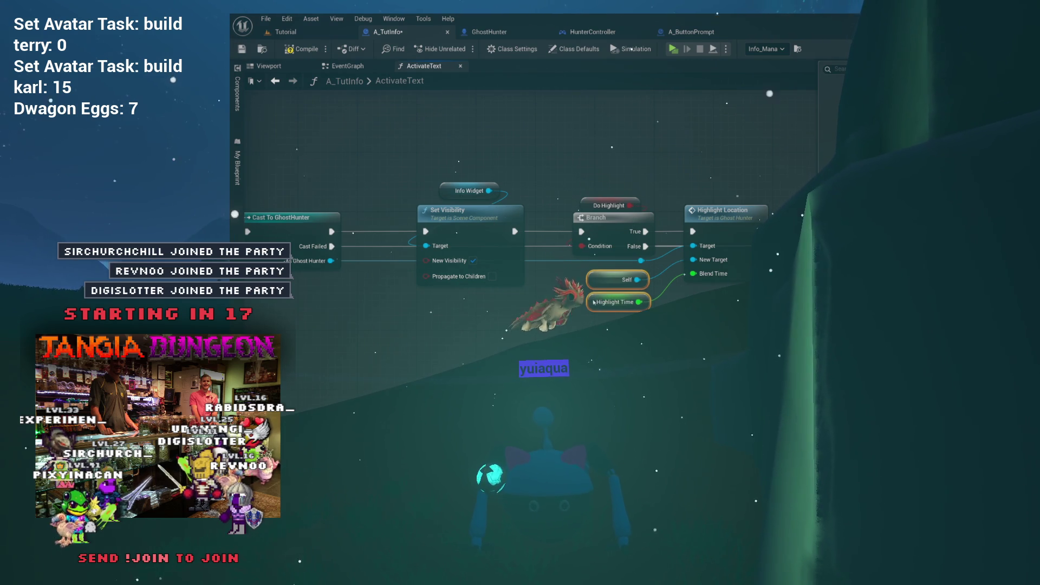
mouse_move(686, 127)
mouse_down()
mouse_move(529, 132)
mouse_move(613, 154)
mouse_up()
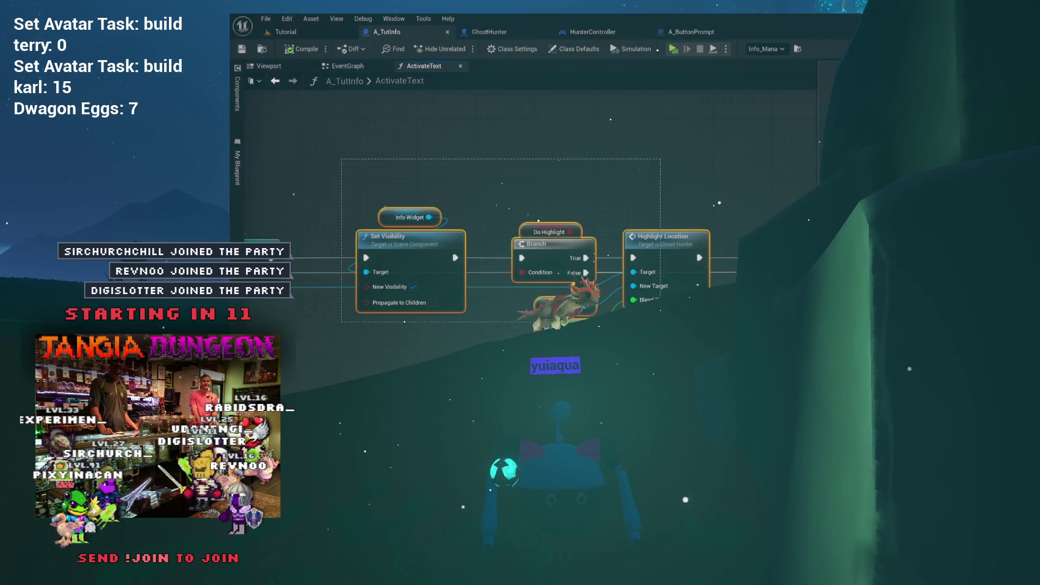
drag(613, 154, 534, 123)
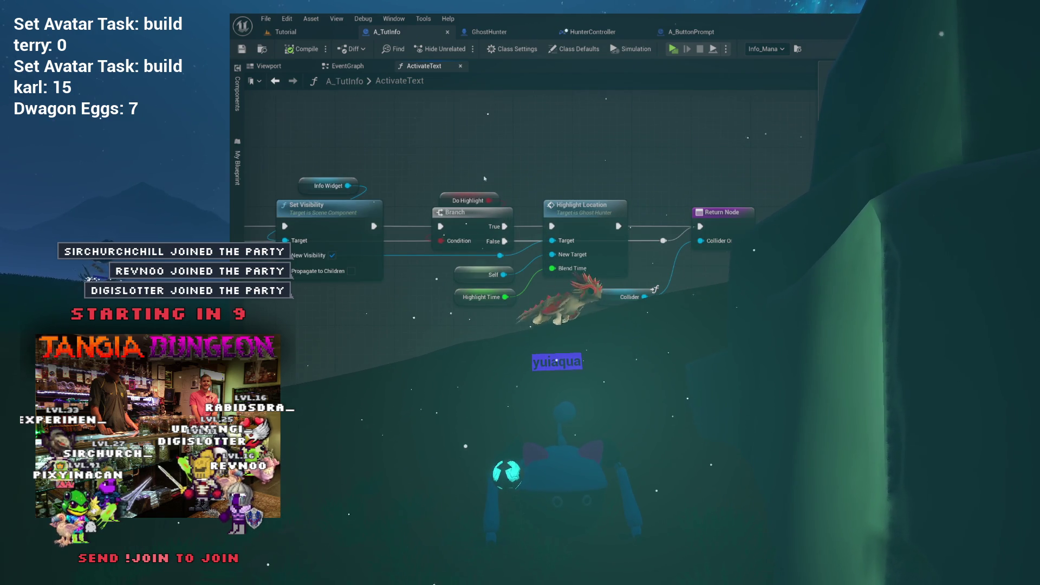
click(283, 32)
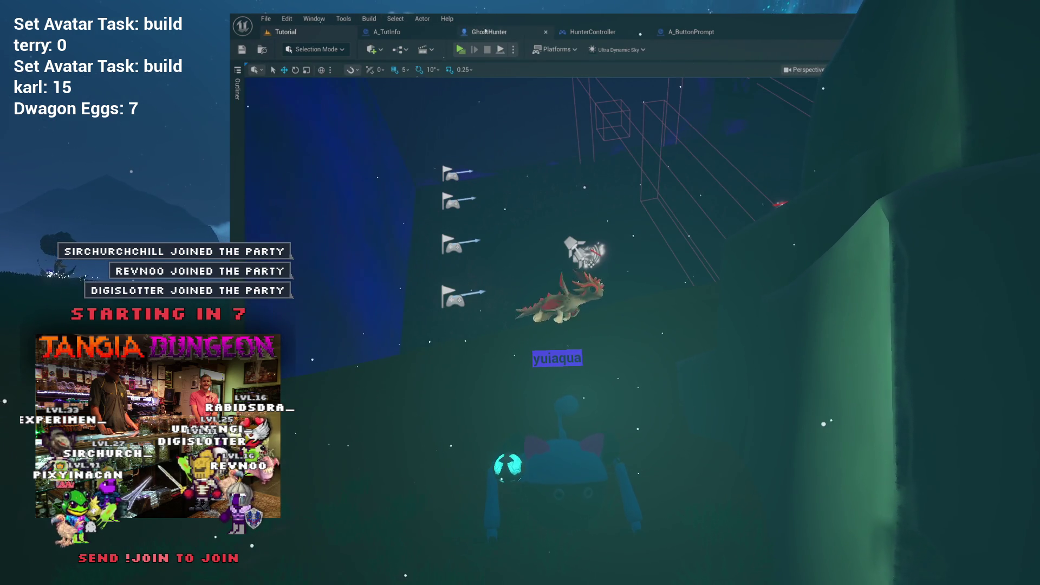
Find the Info_Mana actor in the Tutorial level's Outliner and focus the camera on it
click(418, 34)
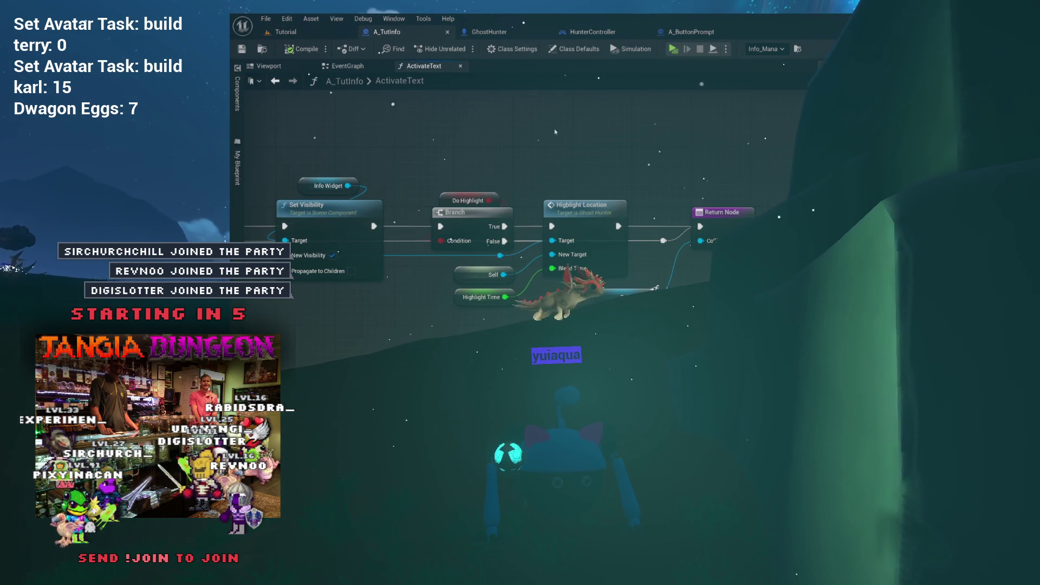
click(310, 36)
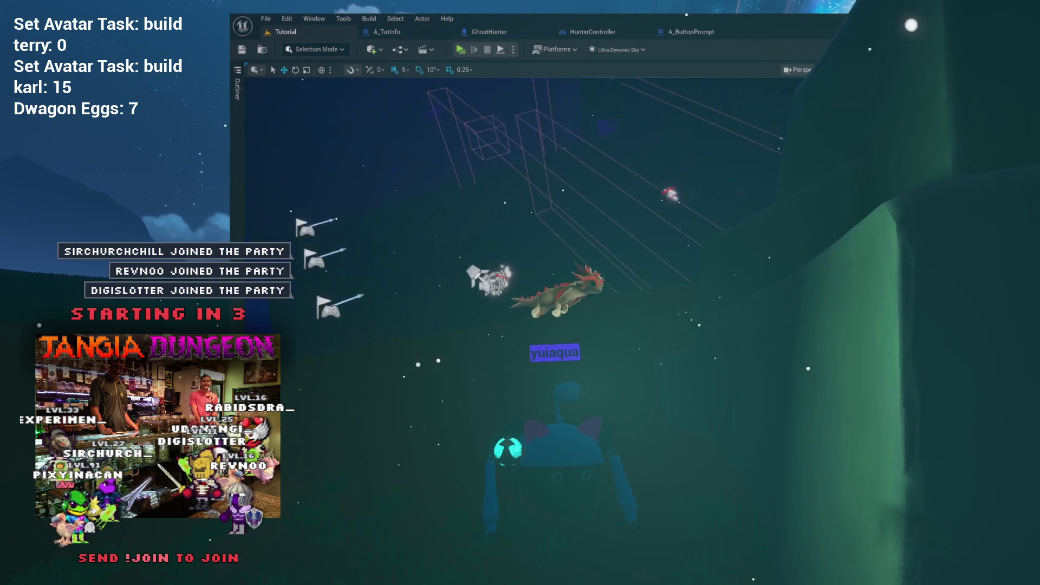
click(238, 89)
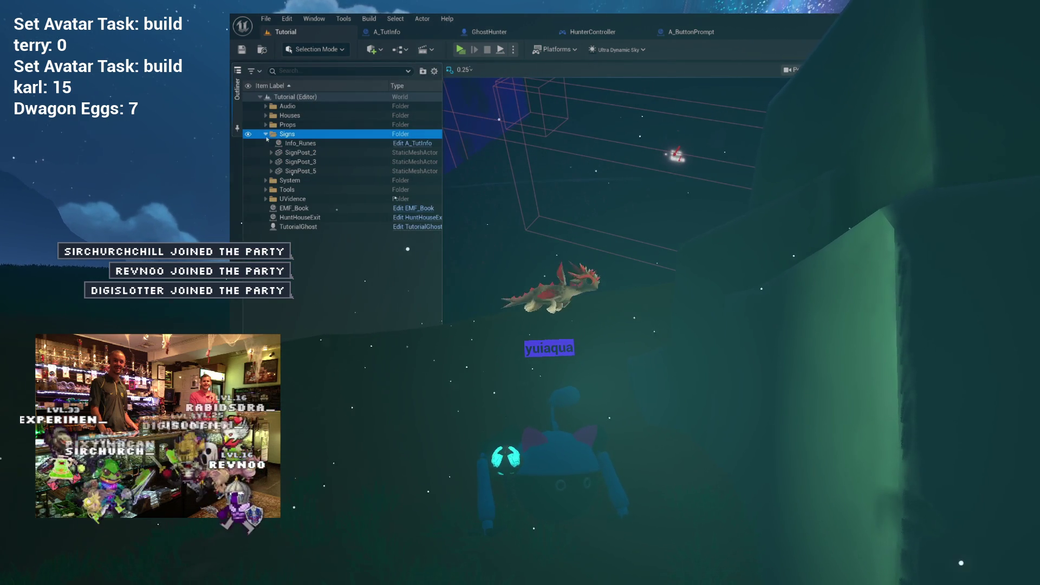
drag(544, 157, 498, 163)
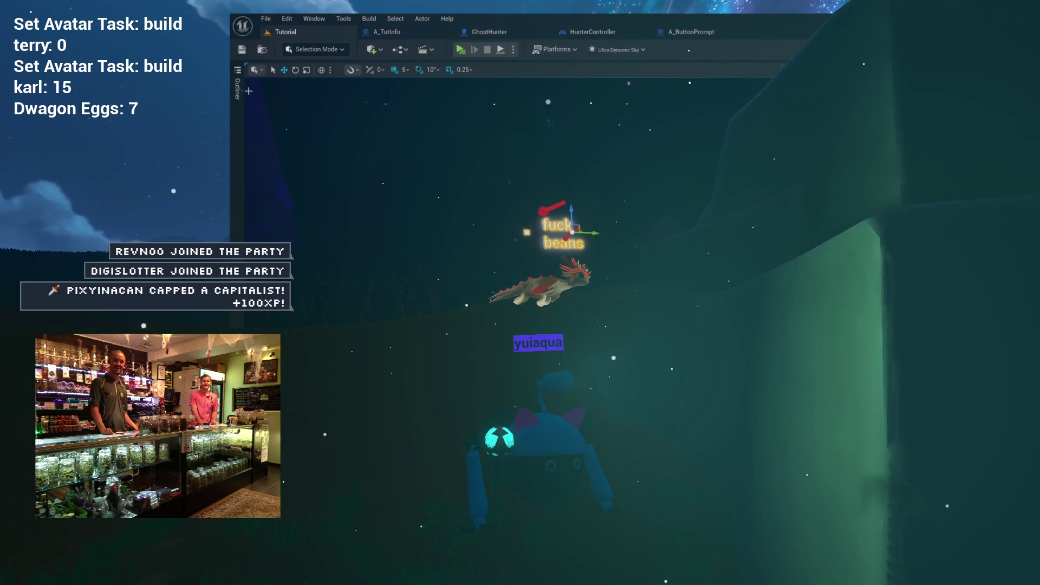
click(237, 90)
scroll(316, 204, down, 2)
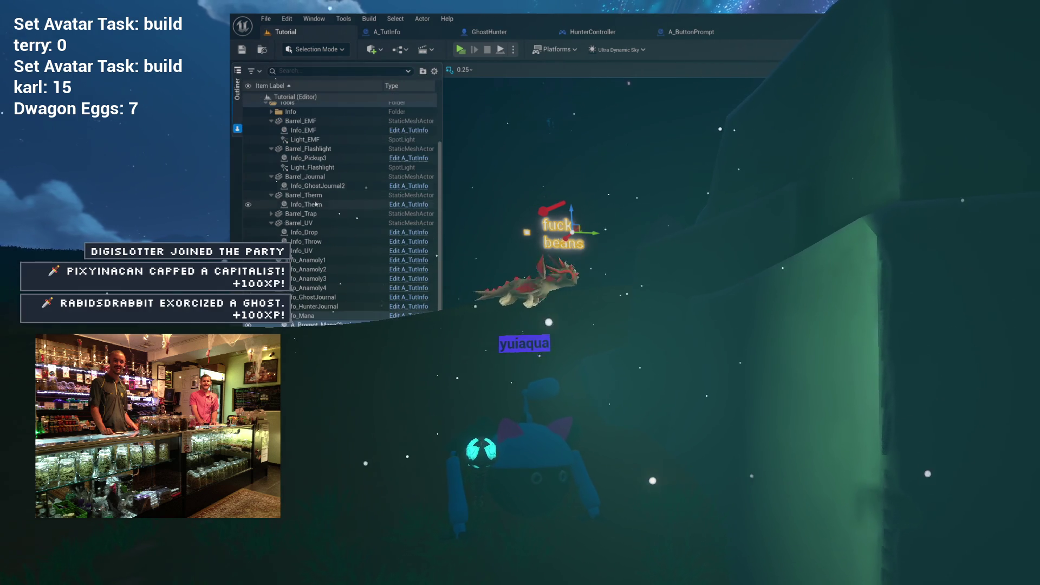
click(318, 319)
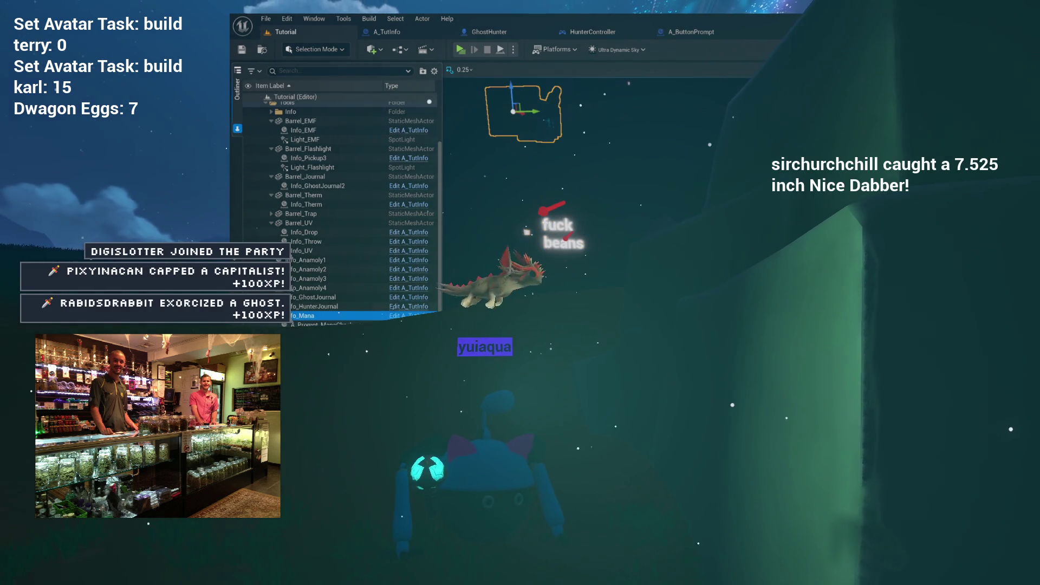
key(f)
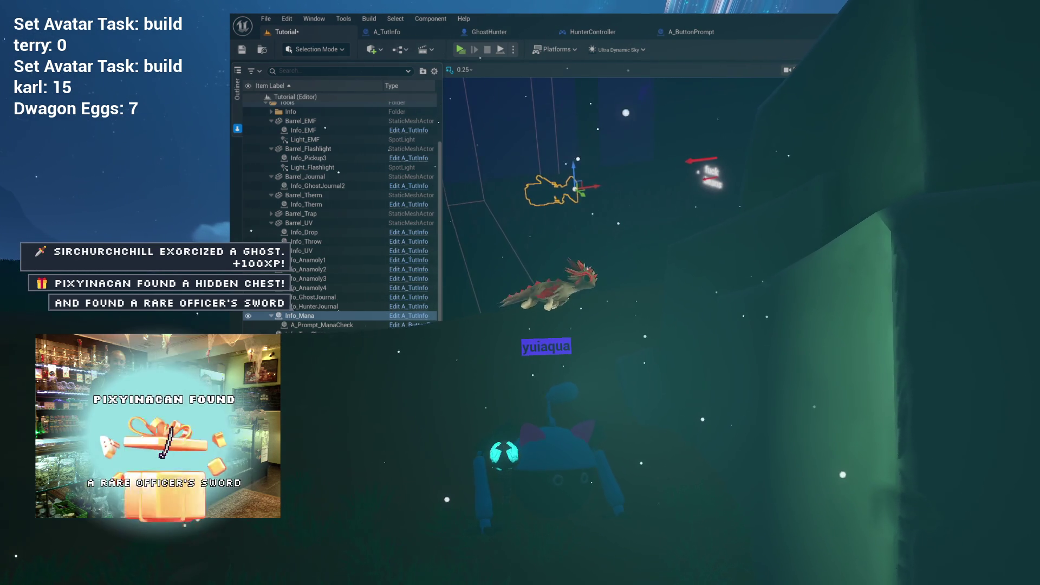
Save the Tutorial level, close the game preview, and go to HunterController's HighlightObject graph
key(ctrl+s)
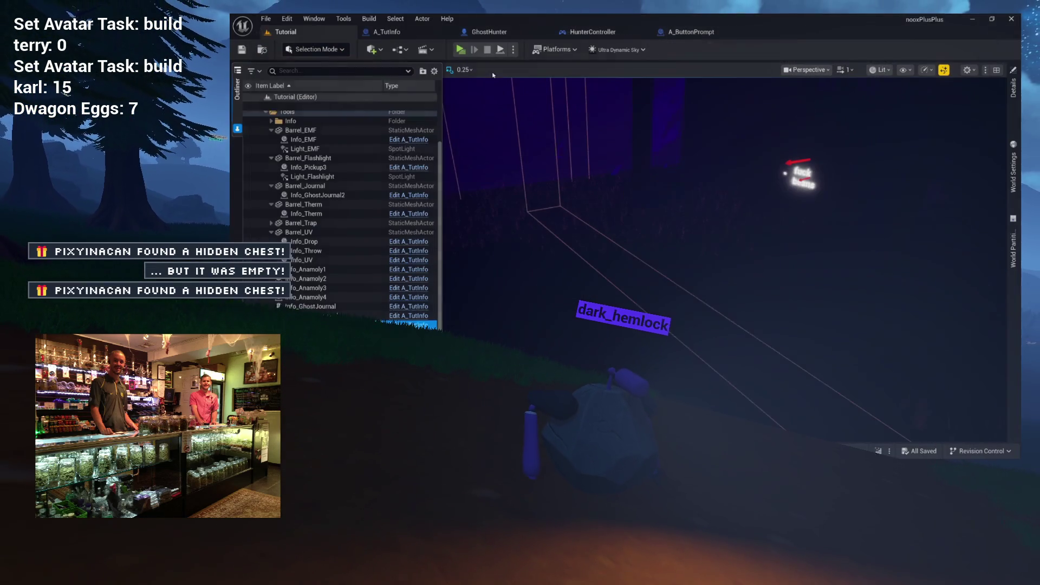
key(Escape)
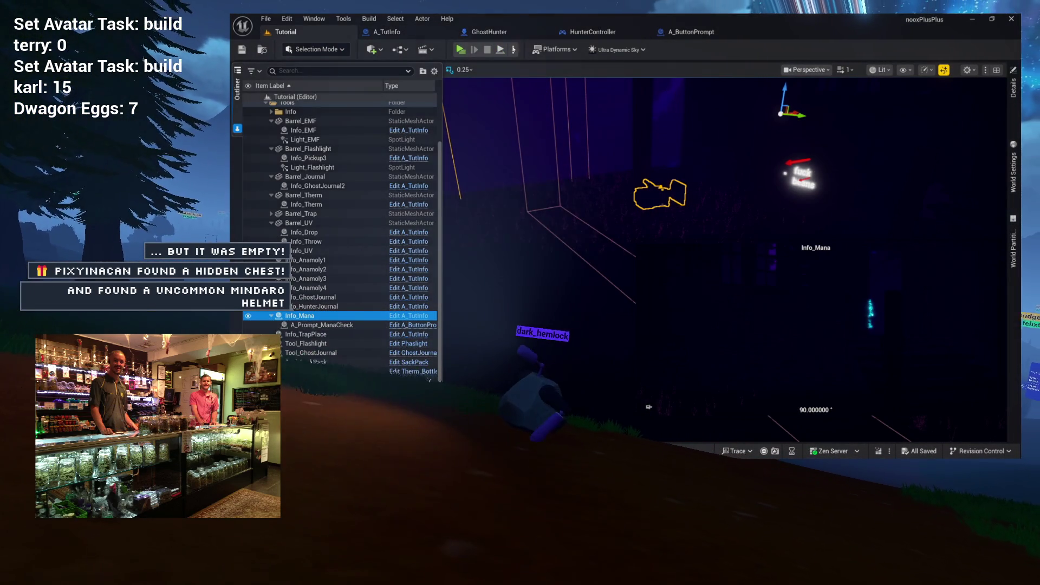
click(594, 32)
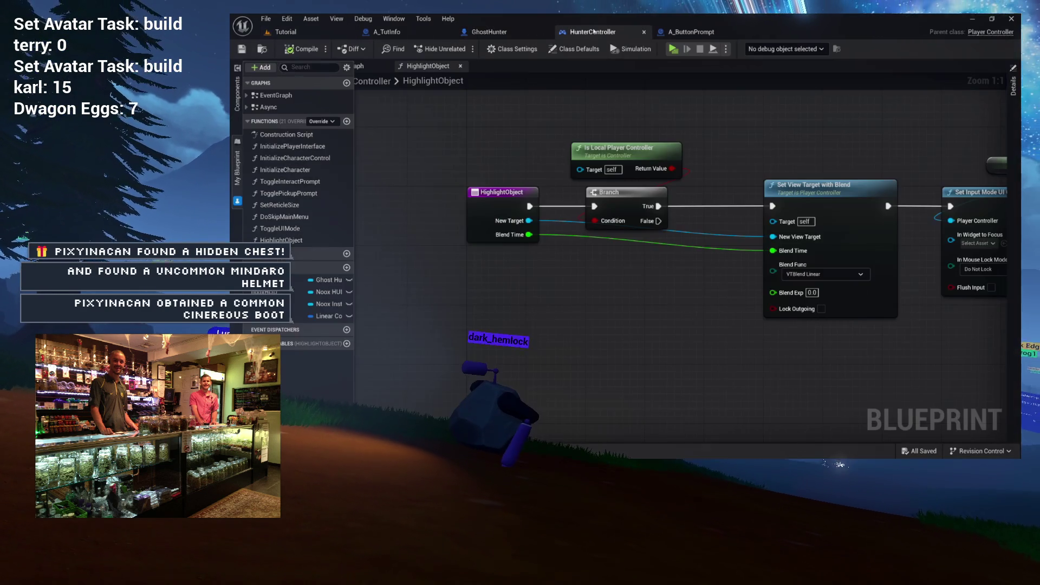
In GhostHunter's HighlightLocation function, search 'stop' from a Character Movement wire
click(489, 32)
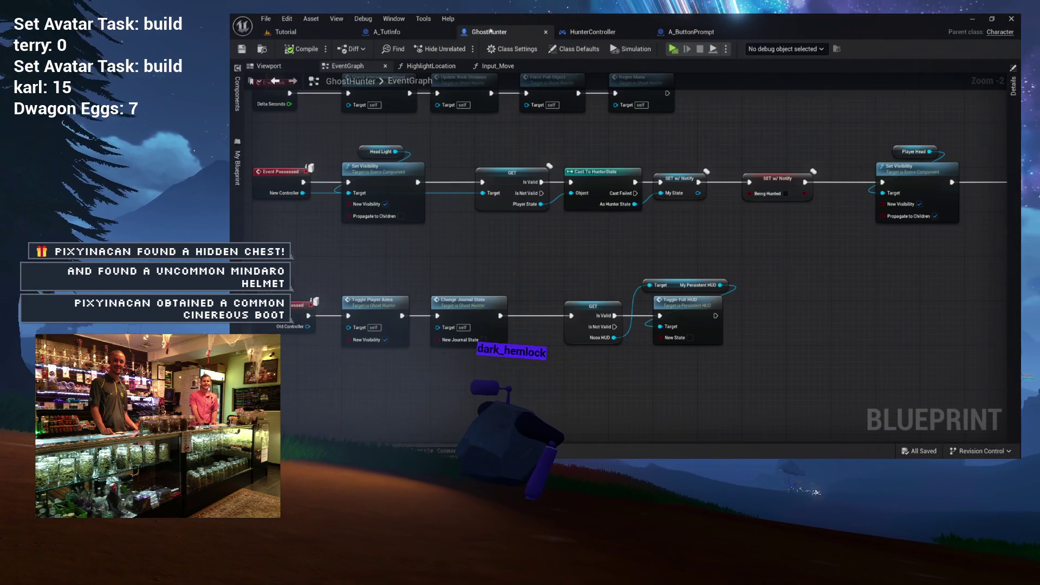
click(496, 65)
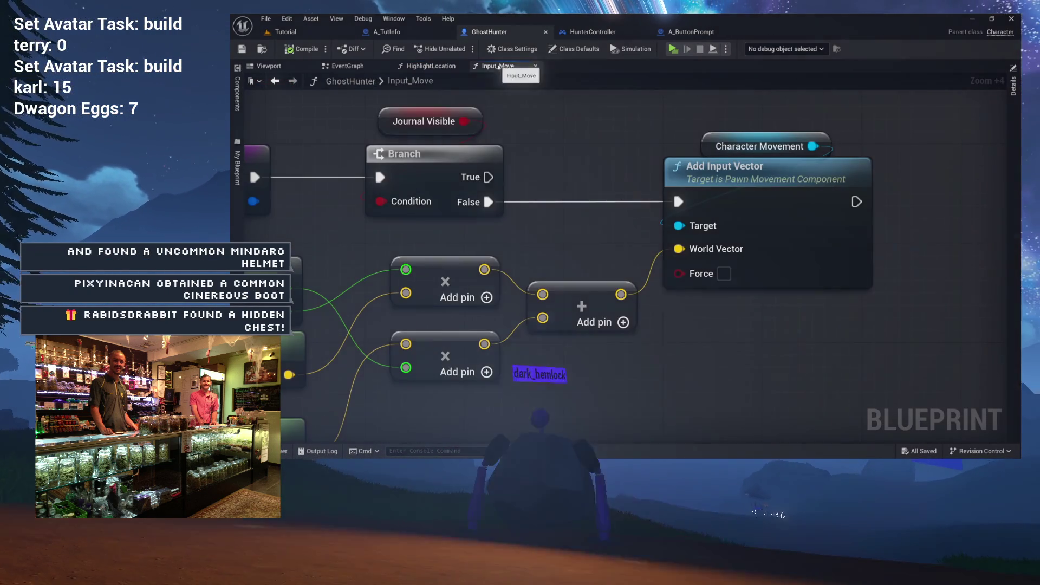
click(431, 66)
scroll(590, 294, up, 3)
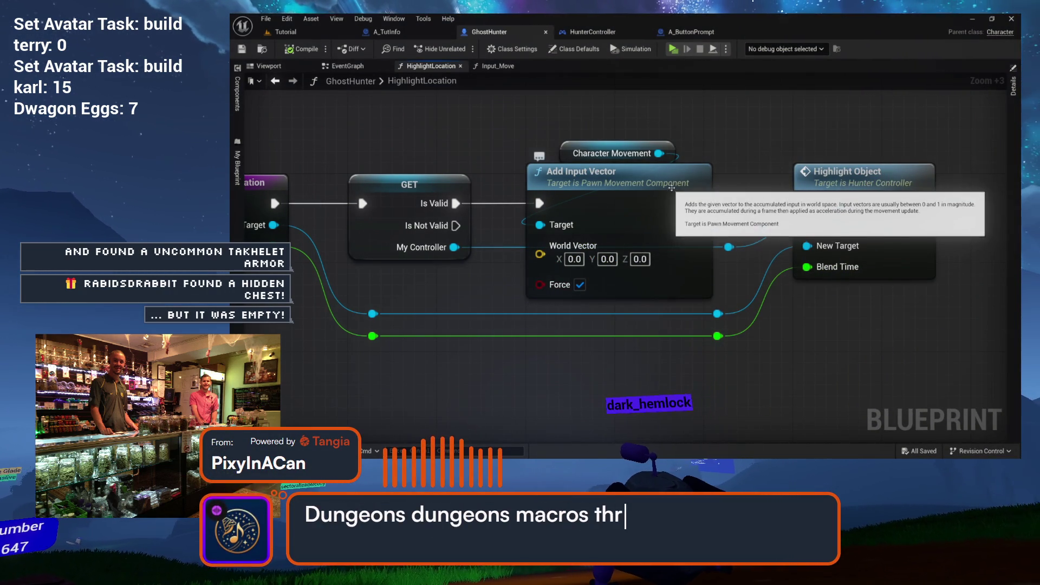
mouse_move(744, 156)
mouse_down()
mouse_move(730, 186)
mouse_move(789, 190)
mouse_up()
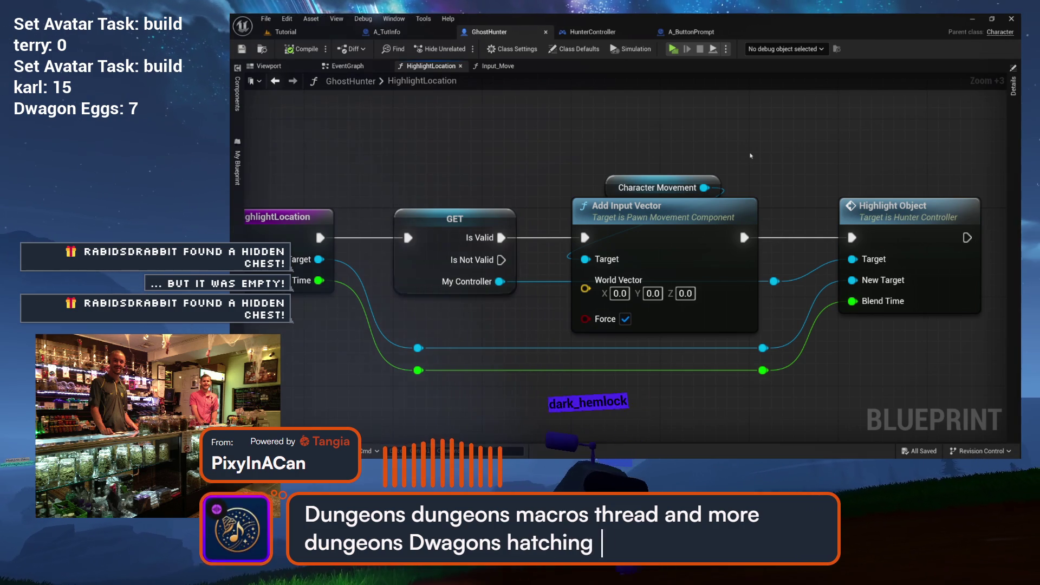
drag(752, 155, 568, 150)
drag(517, 196, 565, 151)
text(stop)
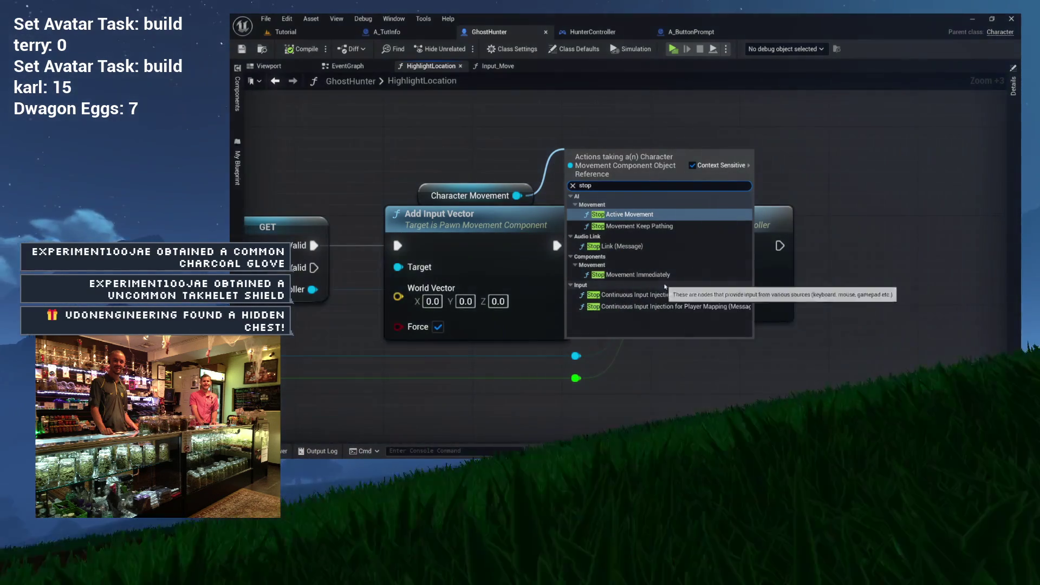
Run Stop Movement Immediately after Highlight Object, then play the Tutorial level to test
click(645, 275)
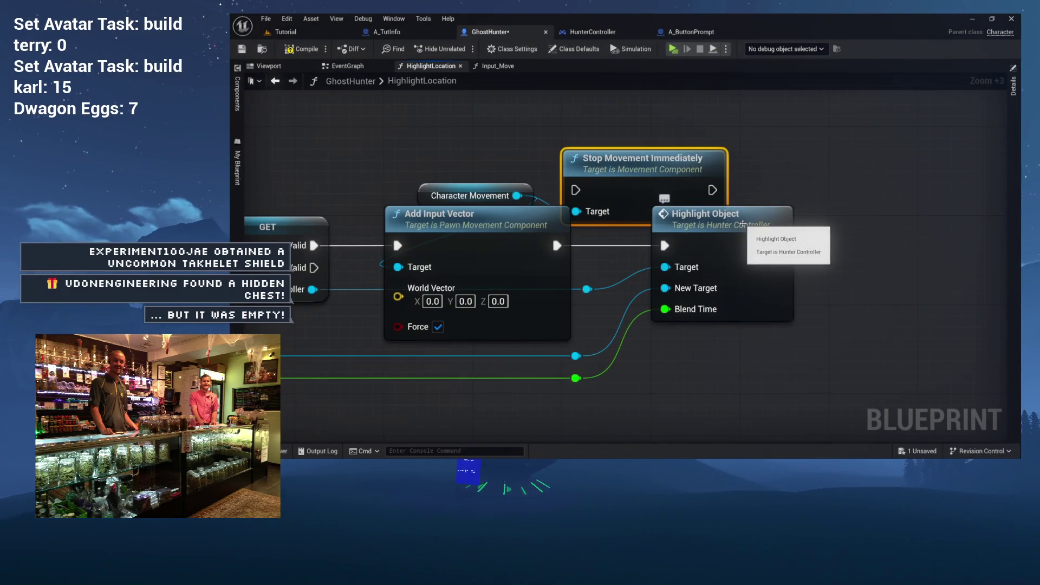
drag(641, 168, 919, 257)
mouse_move(779, 246)
mouse_down()
mouse_move(824, 245)
mouse_move(854, 279)
mouse_move(873, 231)
mouse_move(862, 230)
mouse_up()
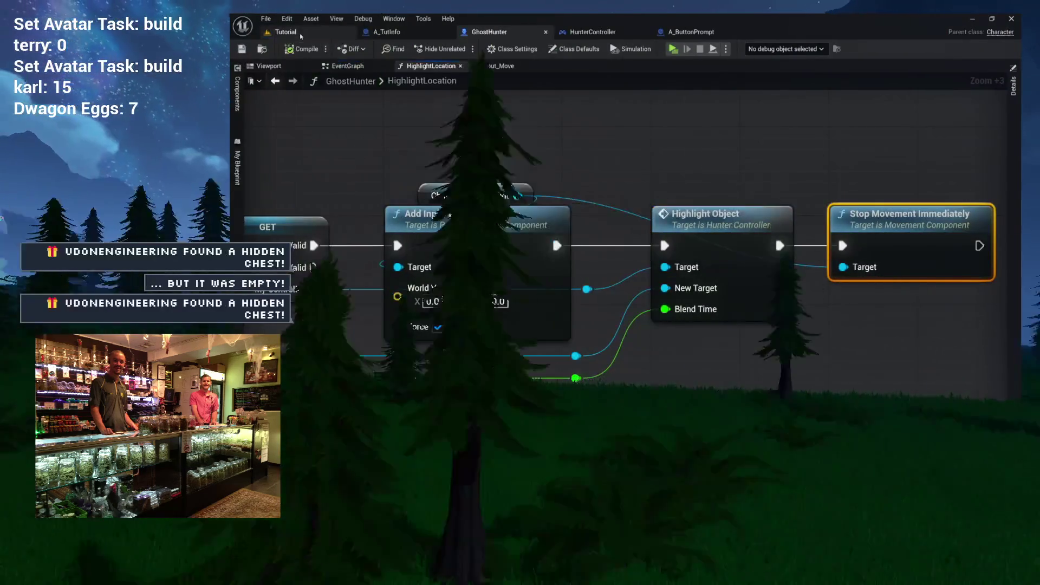
click(286, 32)
click(460, 51)
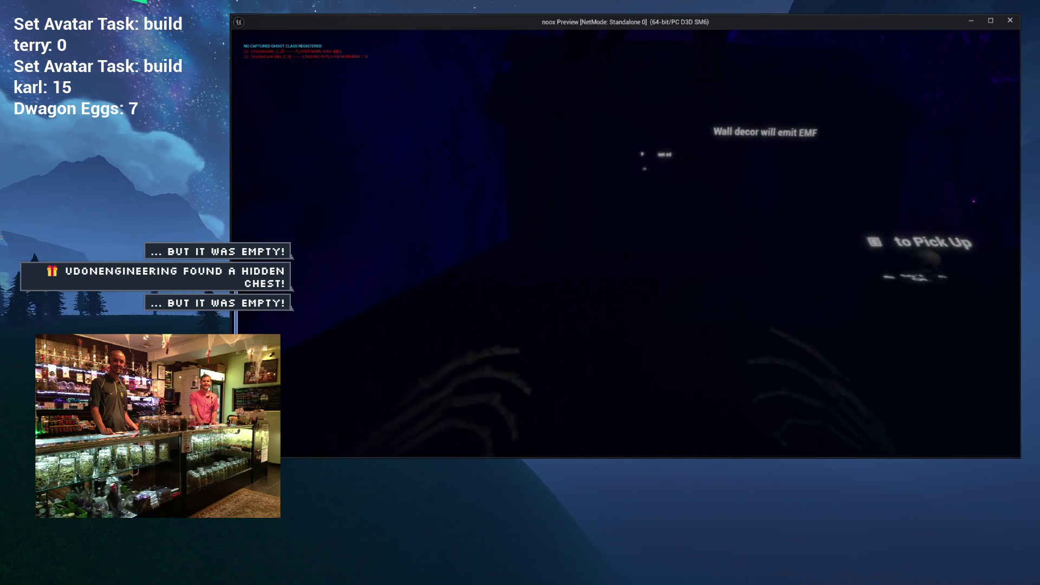
Walk the character up to the Tools Consume Mana sign, then stop the preview
key(w)
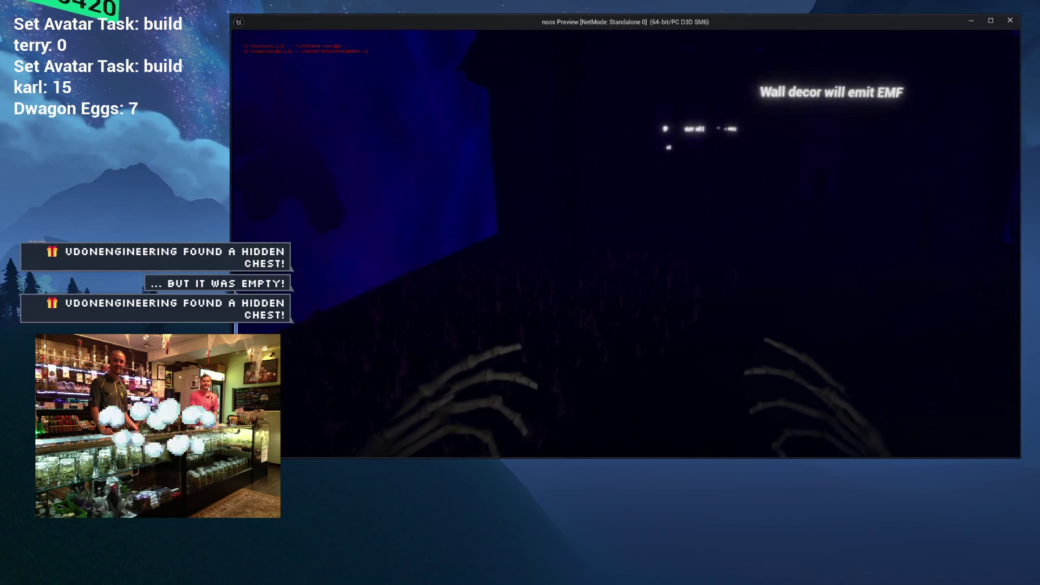
key(w)
key(w)
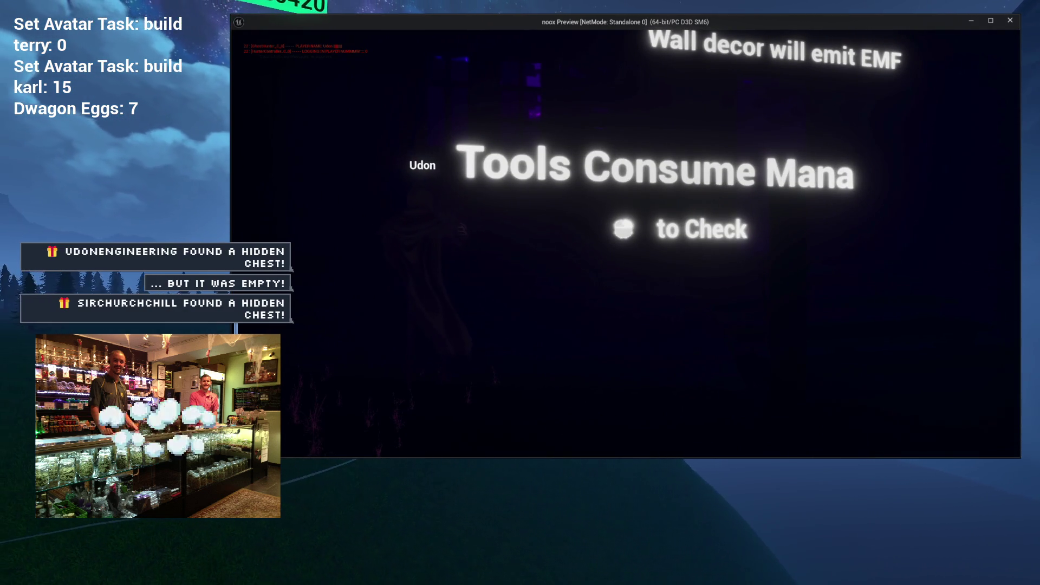
key(Escape)
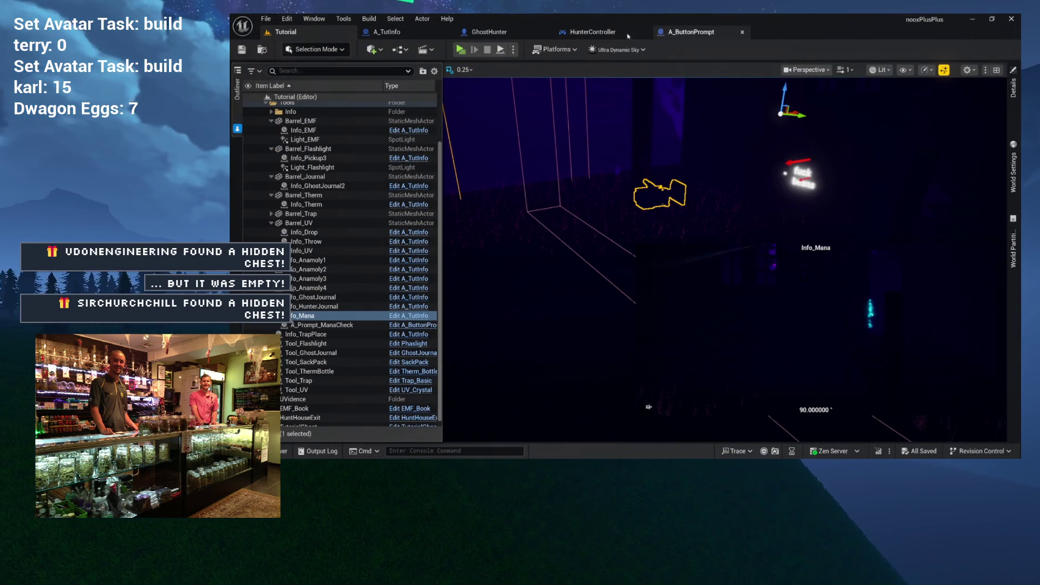
Bring GhostHunter's Character Movement nodes into view in the blueprint graph
click(521, 33)
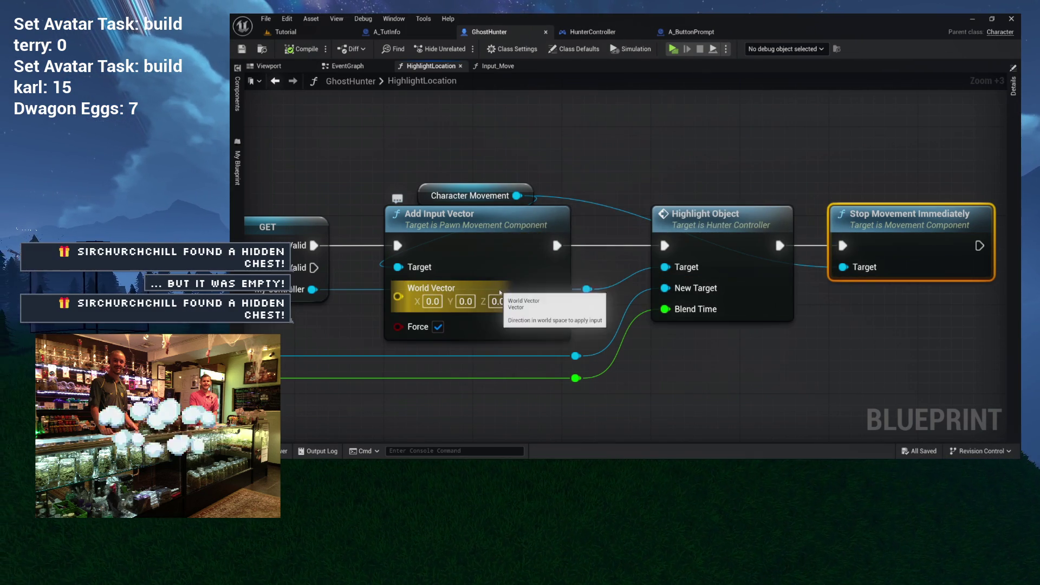
mouse_move(613, 196)
mouse_down()
mouse_move(397, 244)
mouse_move(551, 173)
mouse_move(567, 152)
mouse_up()
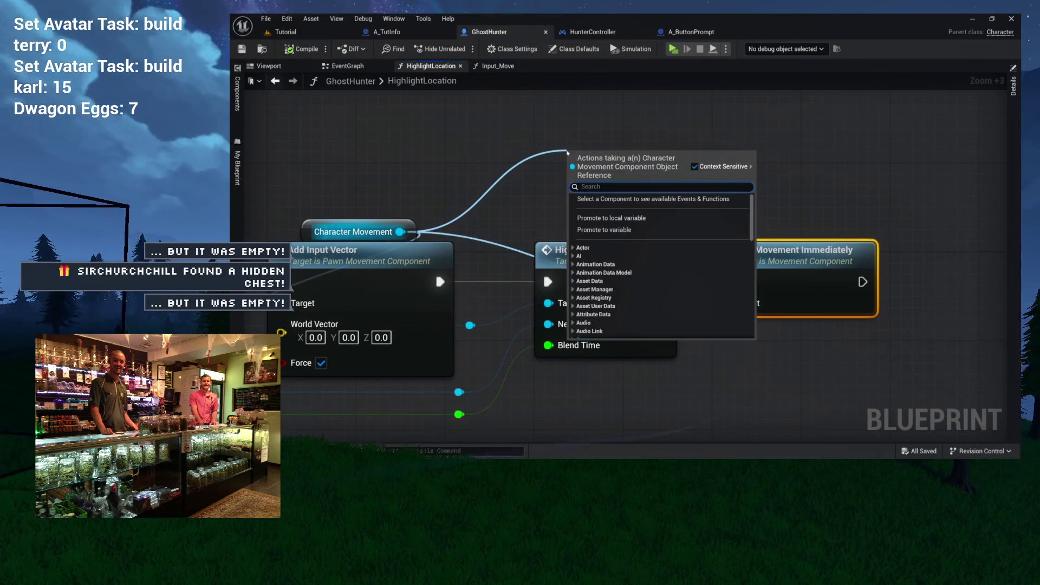
text(stop)
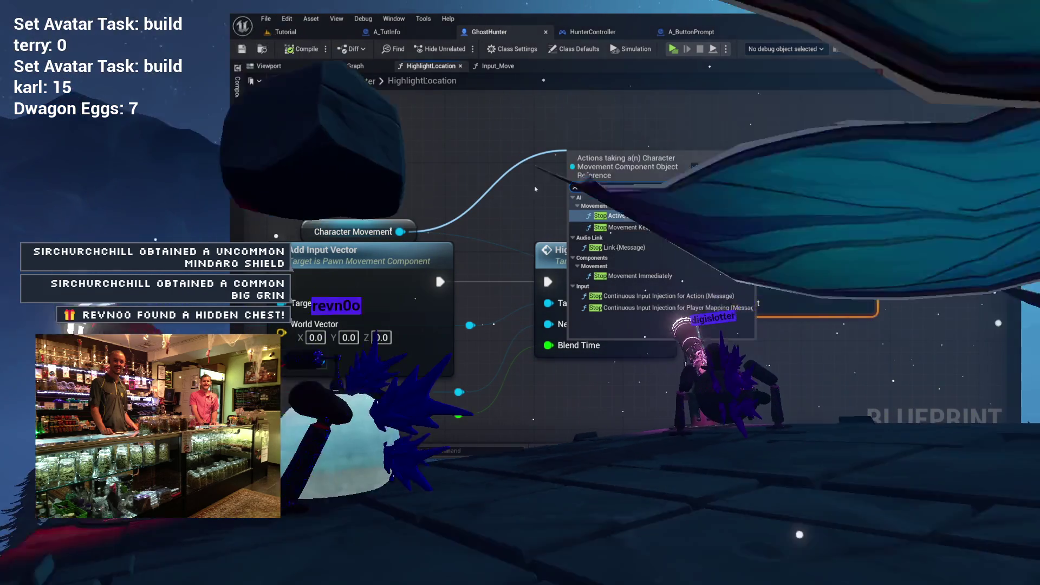
key(Escape)
Swap Stop Movement Immediately for Disable Movement after Highlight Object, and compile GhostHunter
drag(400, 232, 526, 180)
text(d)
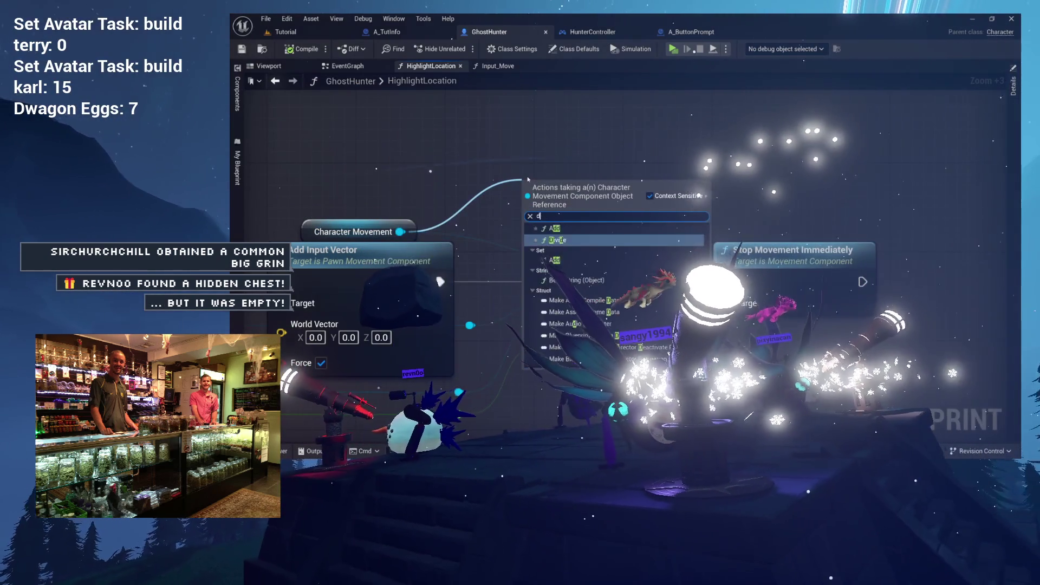
text(is)
key(Return)
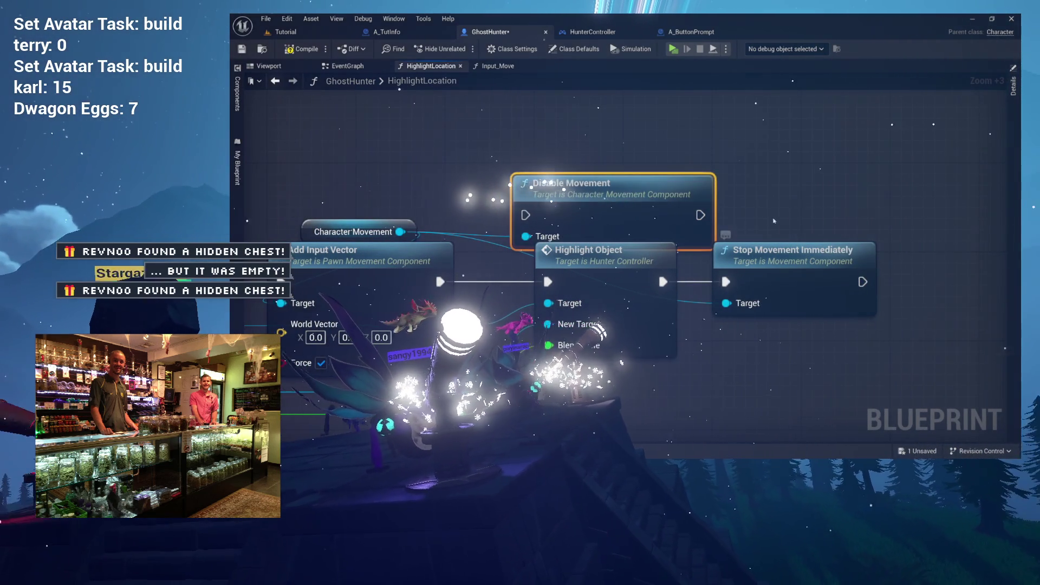
click(780, 251)
key(Delete)
drag(664, 216, 833, 271)
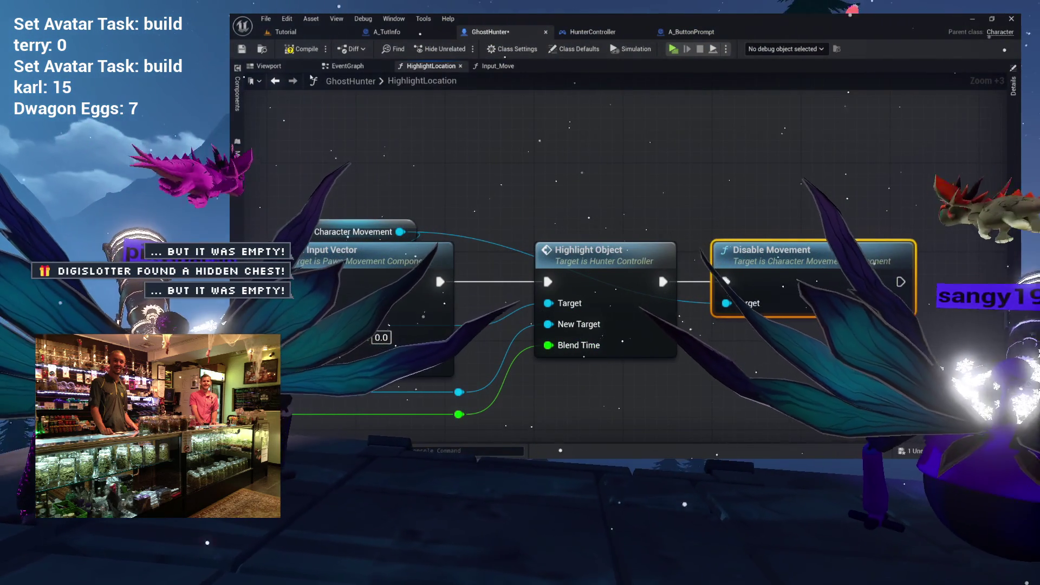
click(303, 49)
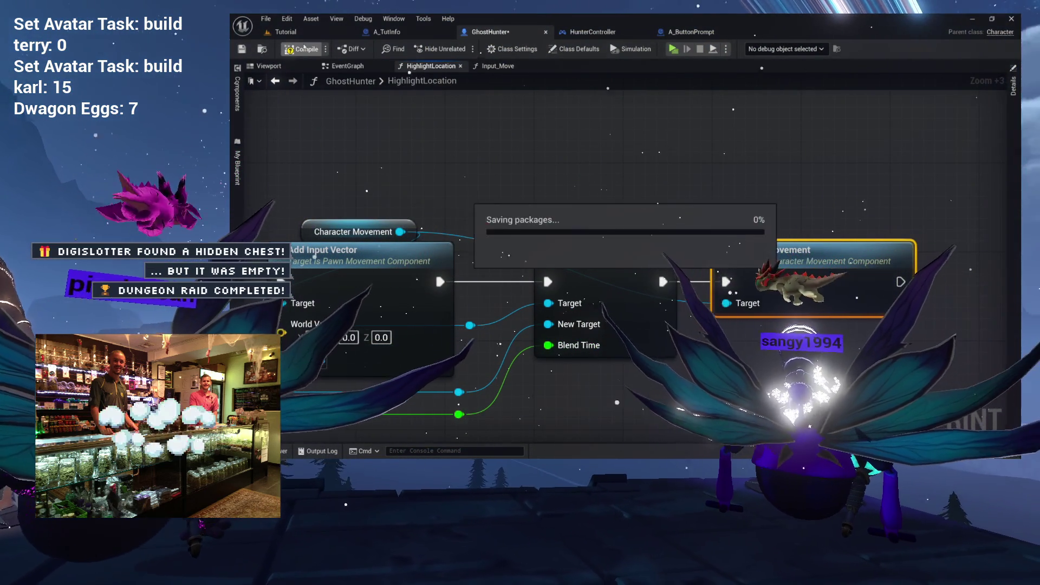
click(304, 34)
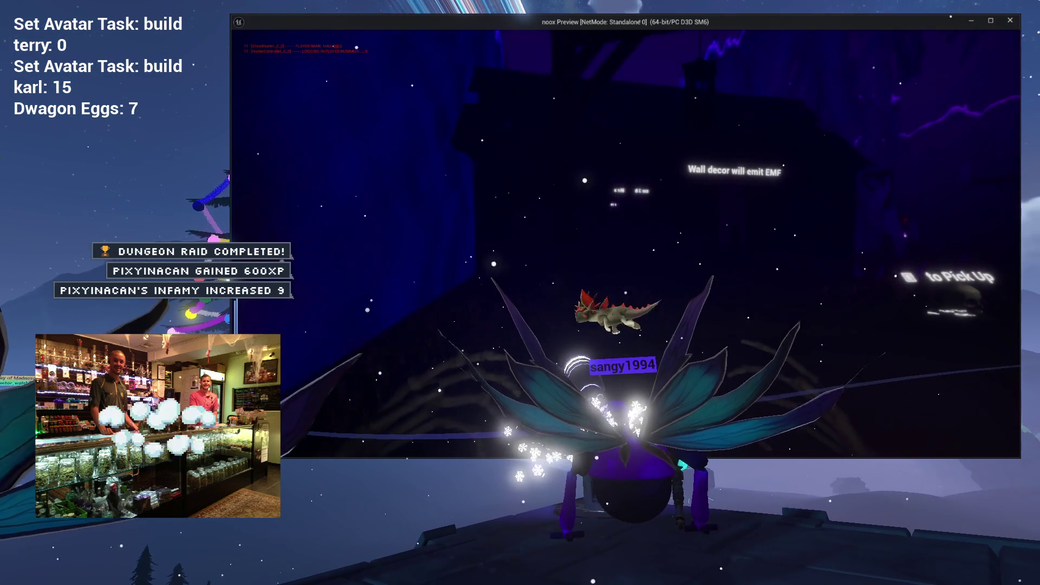
Walk forward toward the tutorial signs in the game, then stop playing
key(w)
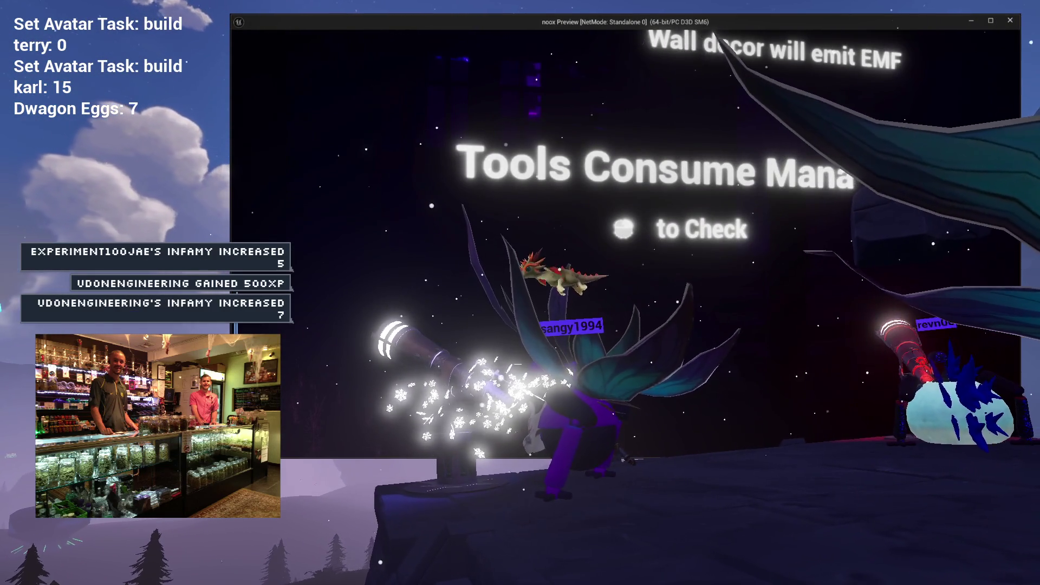
key(Escape)
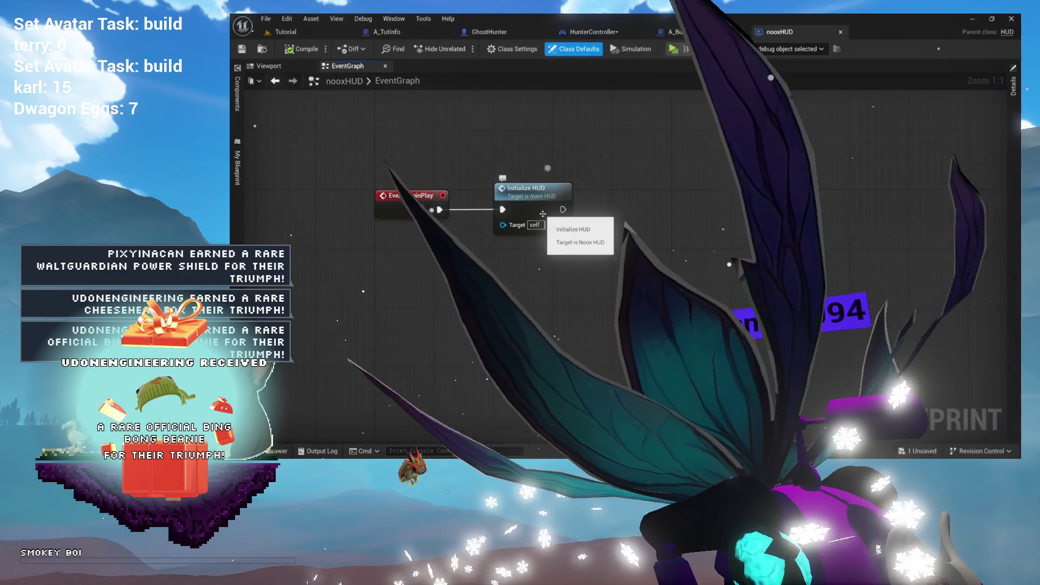
Open the InitializeHUD function graph from nooxHUD's event graph
double_click(522, 190)
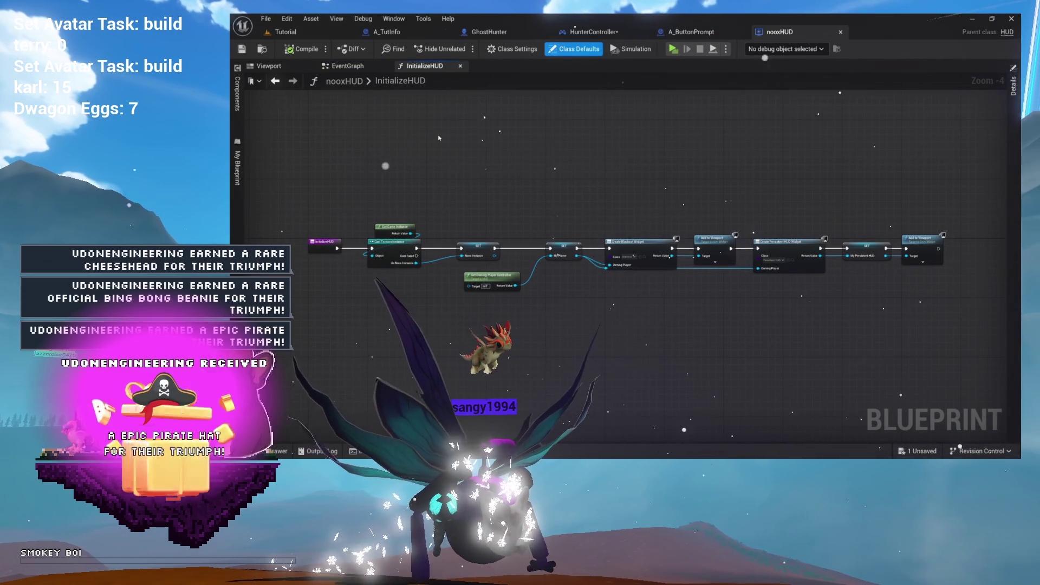
Return to nooxHUD's EventGraph and add a new function from the My Blueprint panel
click(329, 83)
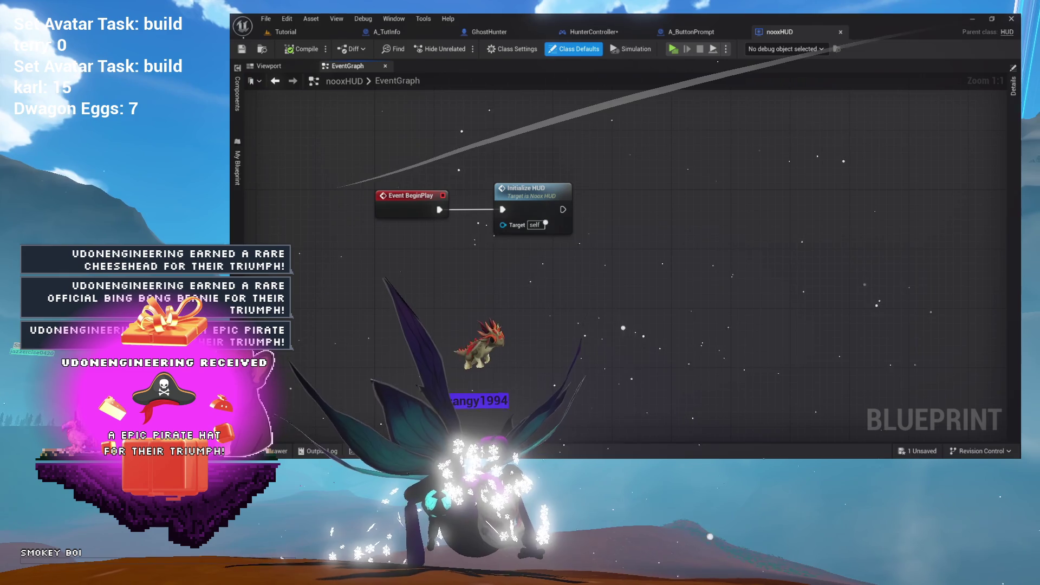
click(237, 95)
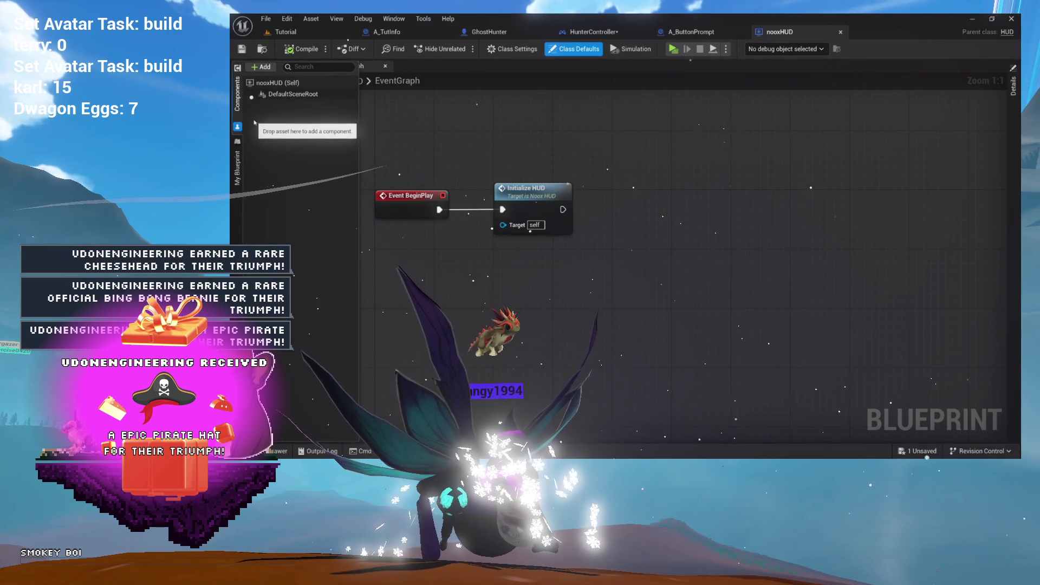
click(237, 199)
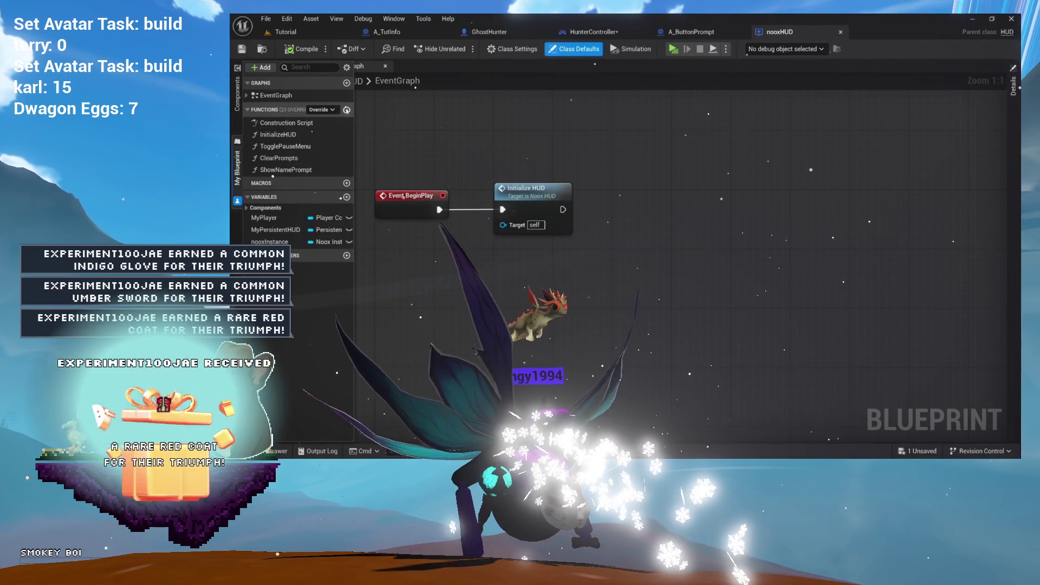
click(347, 110)
Name the new function AddHighlightHUD and pan its graph into view
text(AddHighlight)
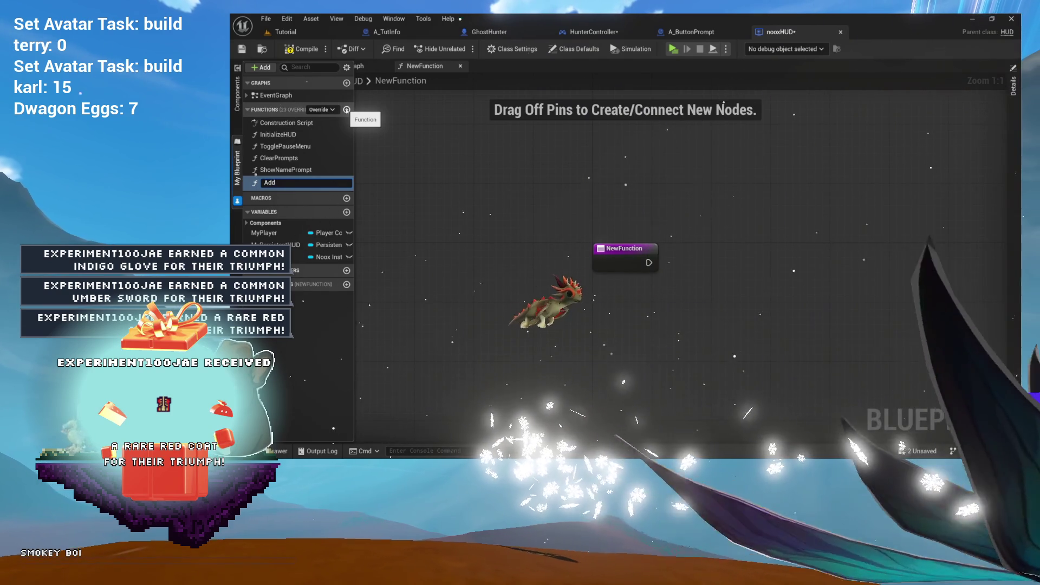
text(HUD)
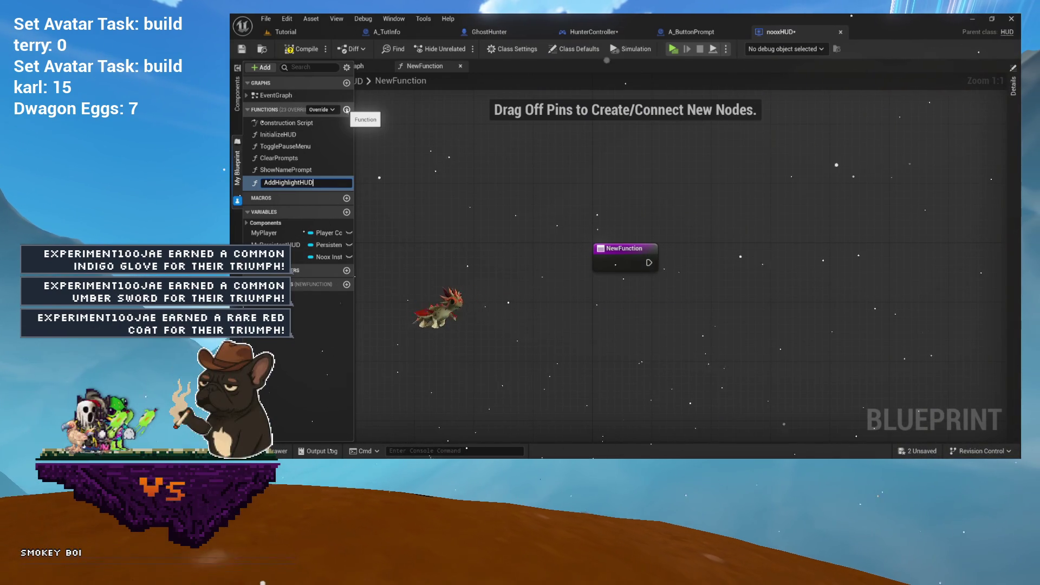
key(Return)
drag(627, 208, 452, 139)
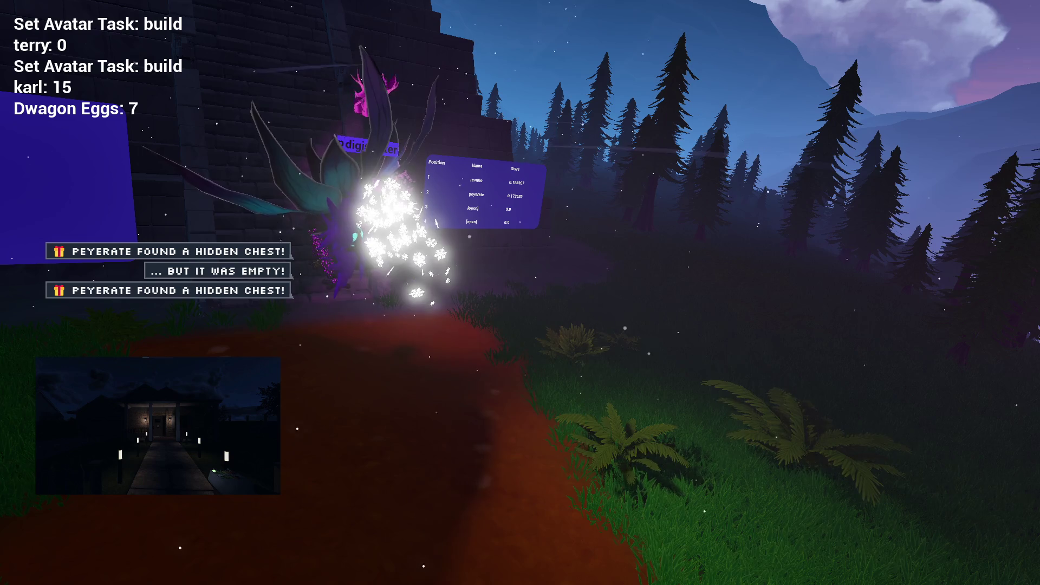
mouse_move(495, 10)
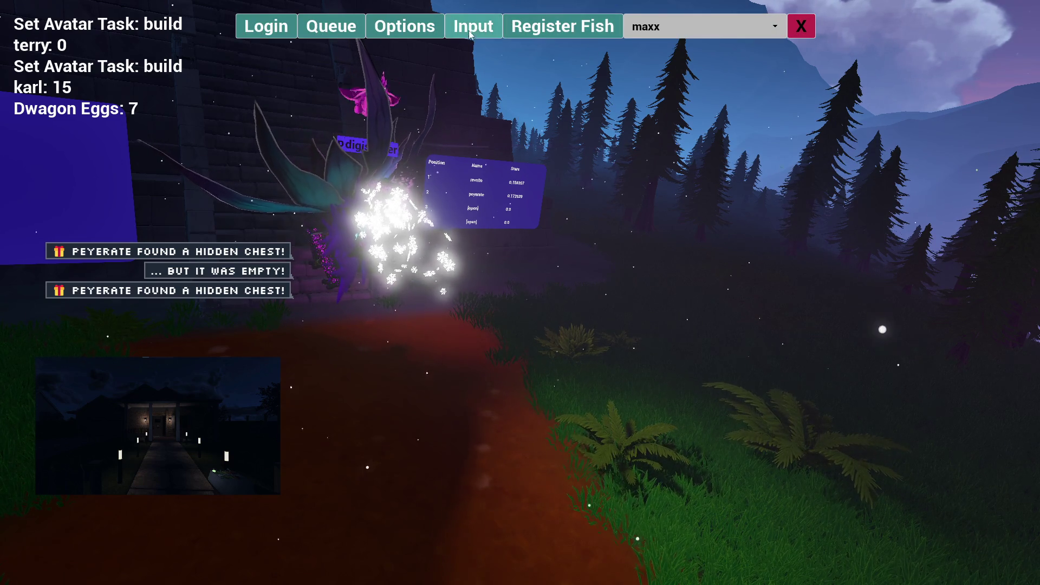
click(480, 28)
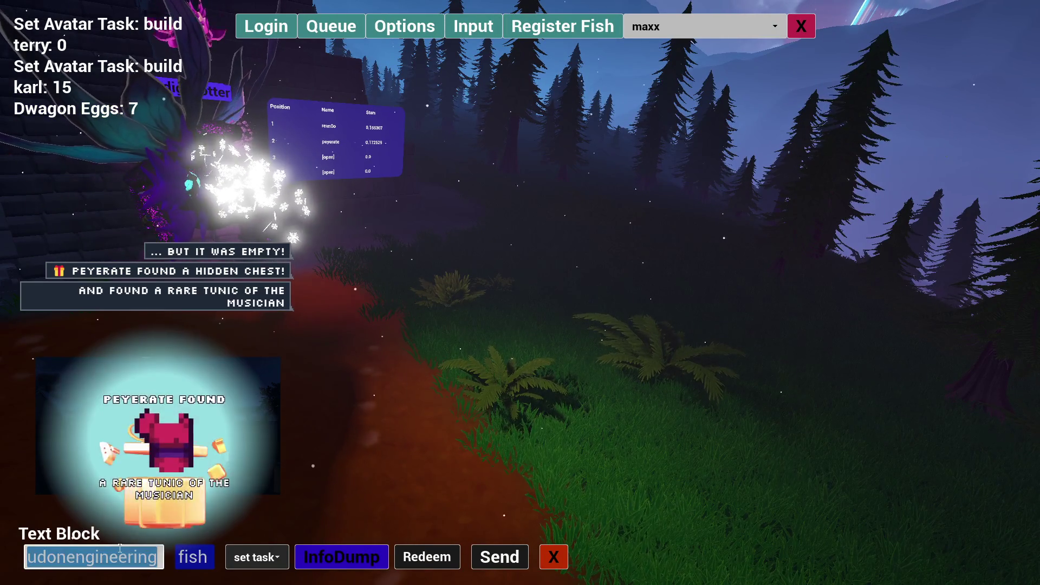
click(121, 548)
text(pixyinacan)
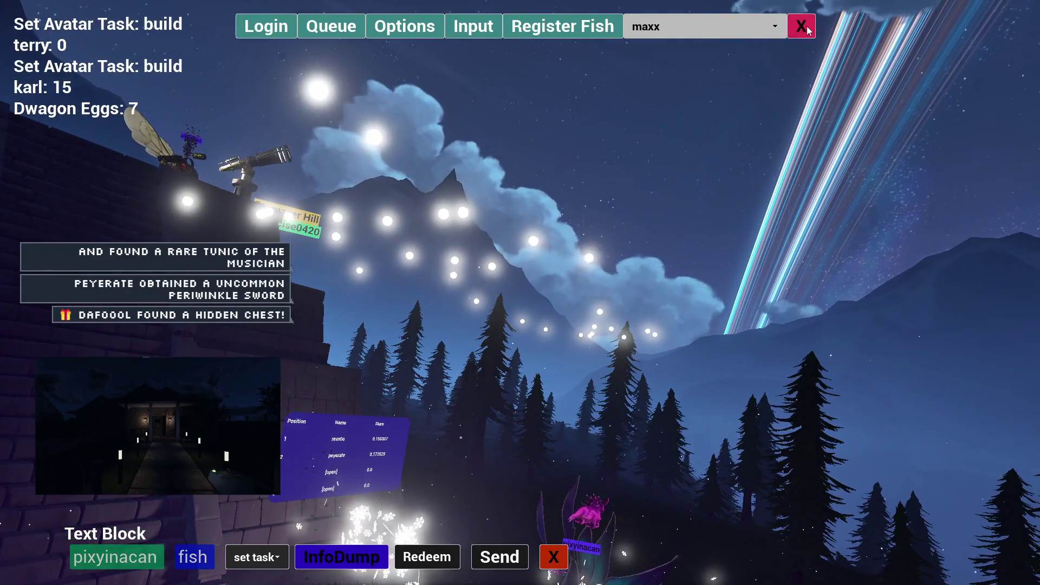
click(801, 26)
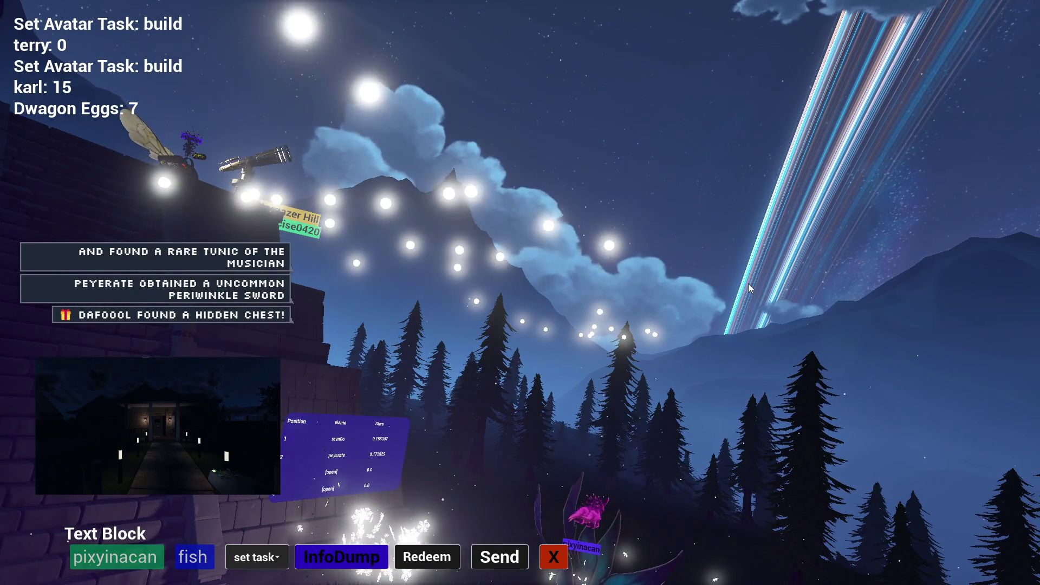
click(554, 558)
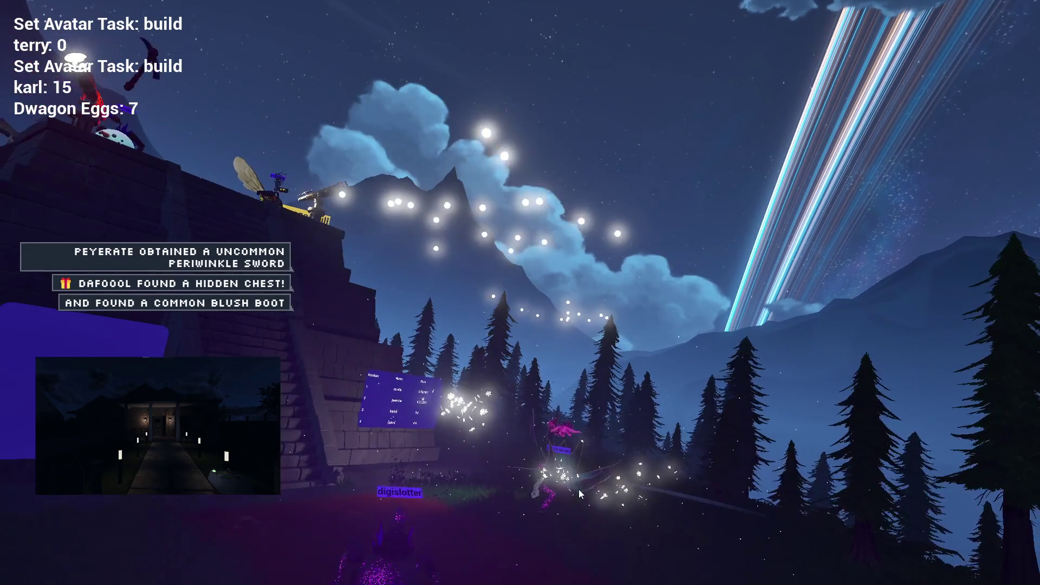
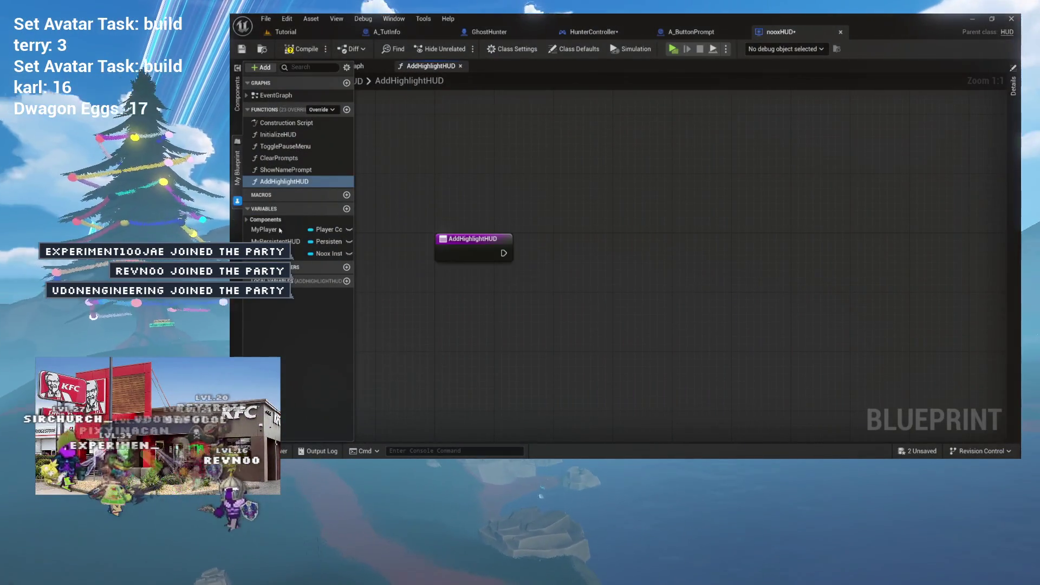
Switch between the Tutorial level and nooxHUD blueprint, ending back on the Tutorial level
click(312, 34)
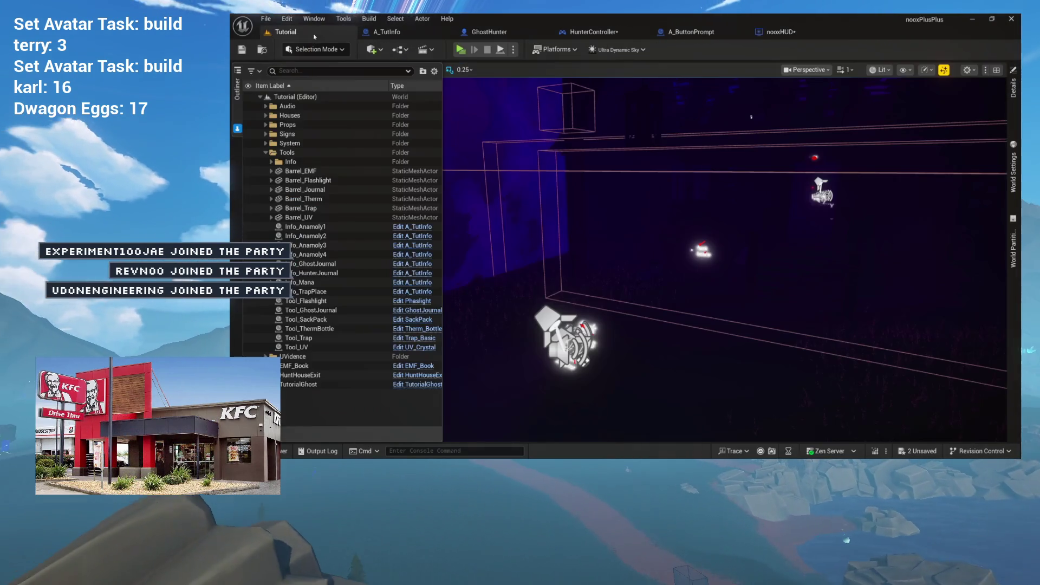
drag(534, 132, 547, 138)
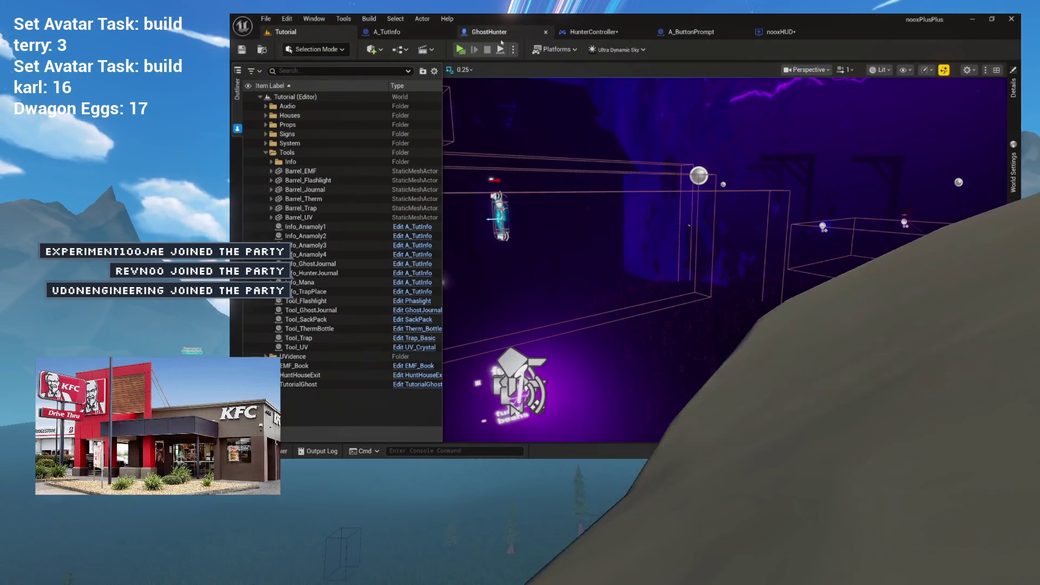
click(774, 32)
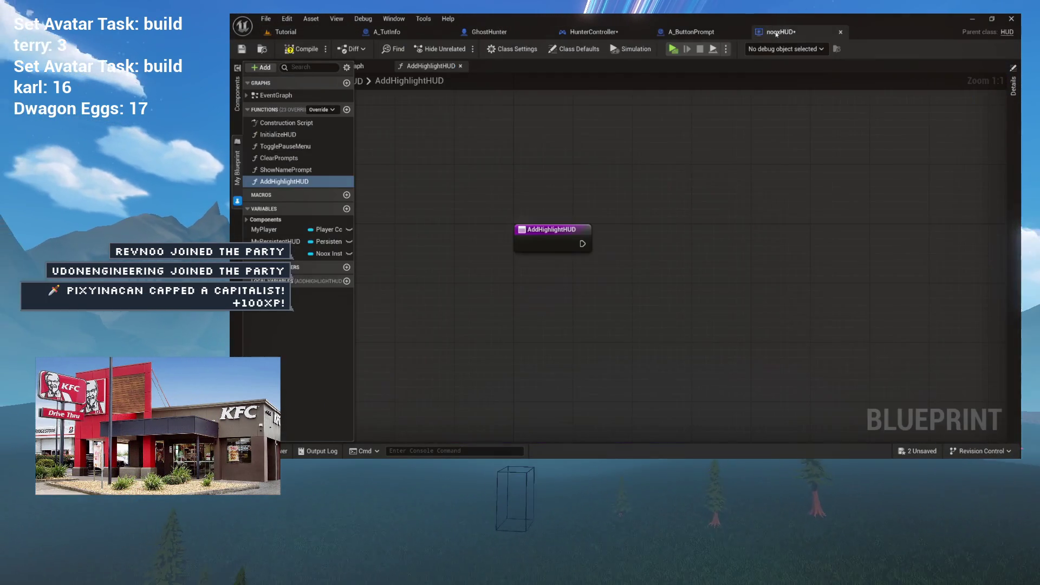
click(292, 36)
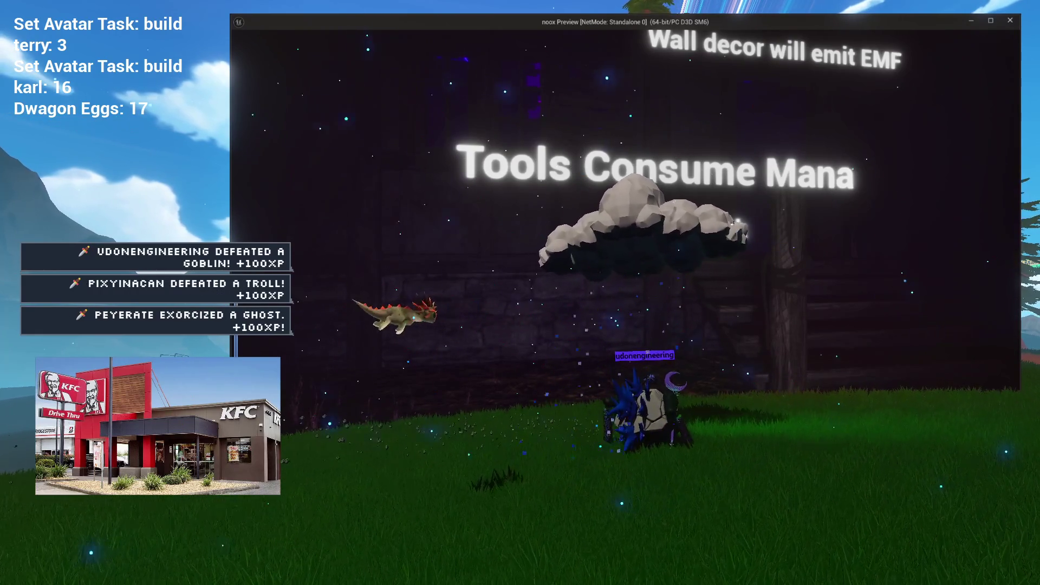
Close the standalone noox Preview window with Esc
key(Escape)
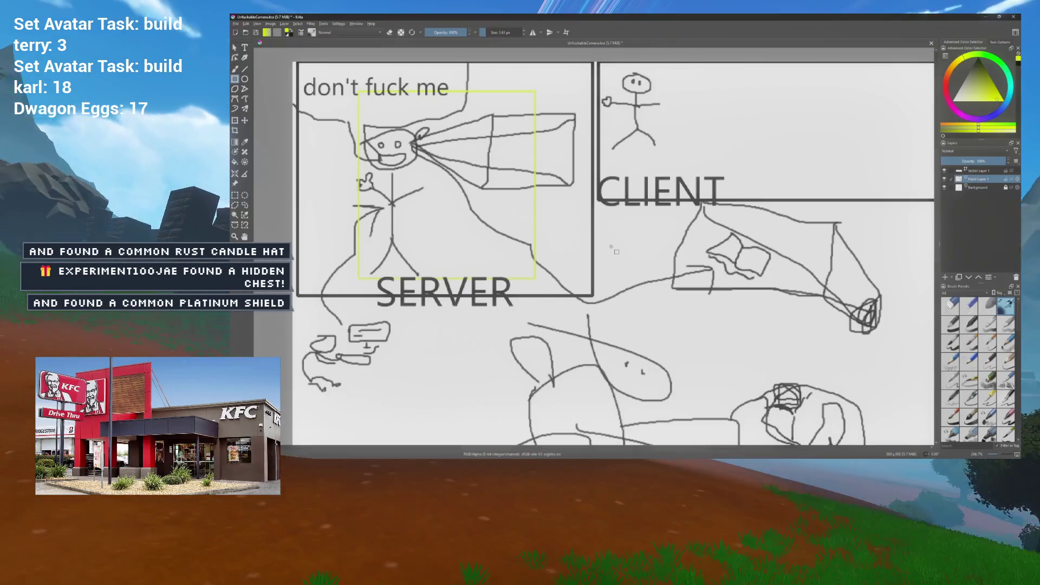
Erase the turtle doodle under SERVER and CLIENT, then pan up and zoom in
mouse_move(710, 265)
mouse_down()
mouse_move(680, 208)
mouse_move(664, 204)
mouse_move(722, 157)
mouse_move(645, 170)
mouse_up()
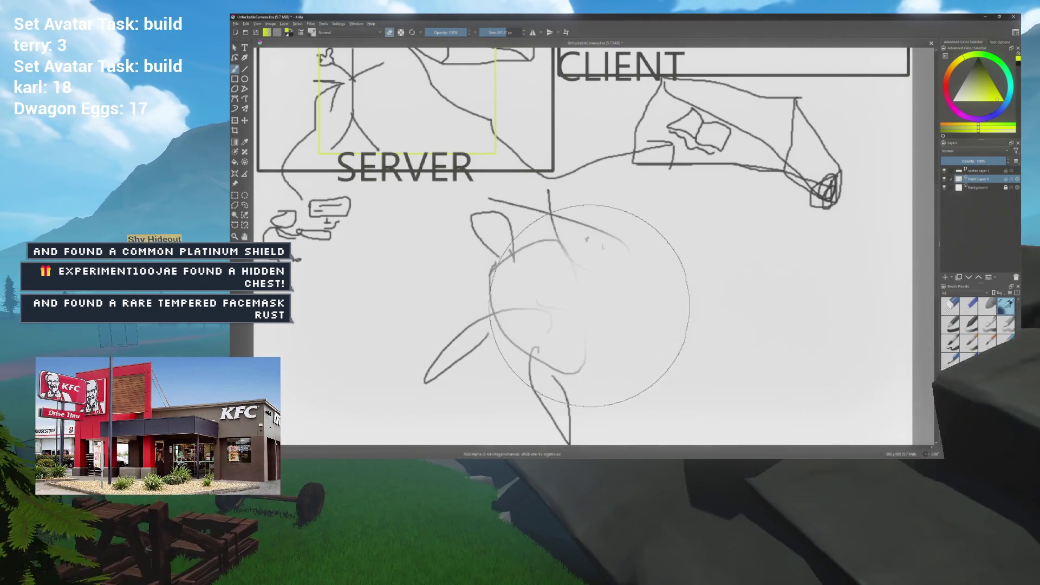
mouse_move(589, 305)
mouse_down()
mouse_move(539, 244)
mouse_move(471, 352)
mouse_move(603, 302)
mouse_move(497, 255)
mouse_up()
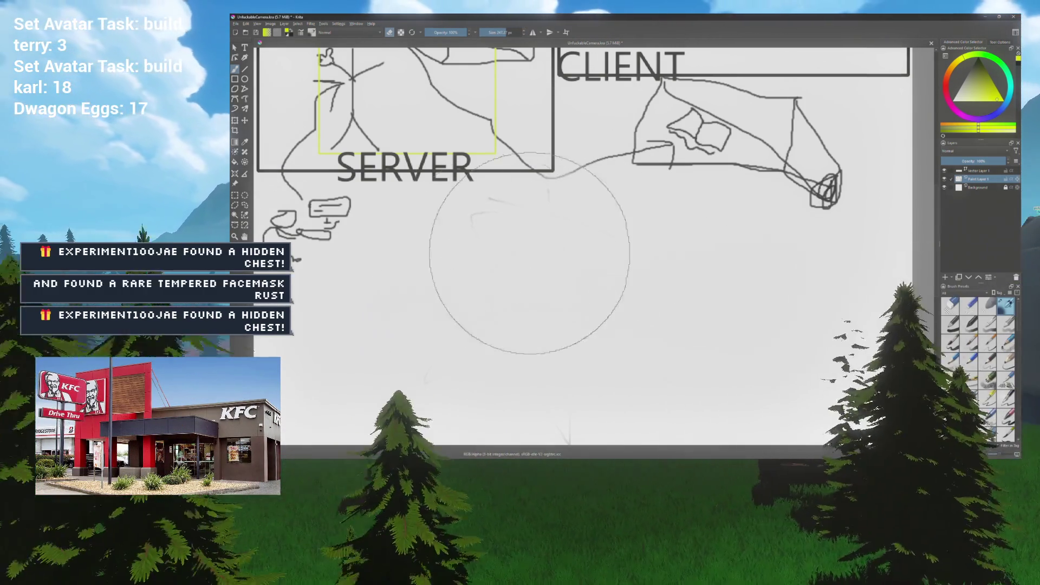
drag(675, 302, 609, 210)
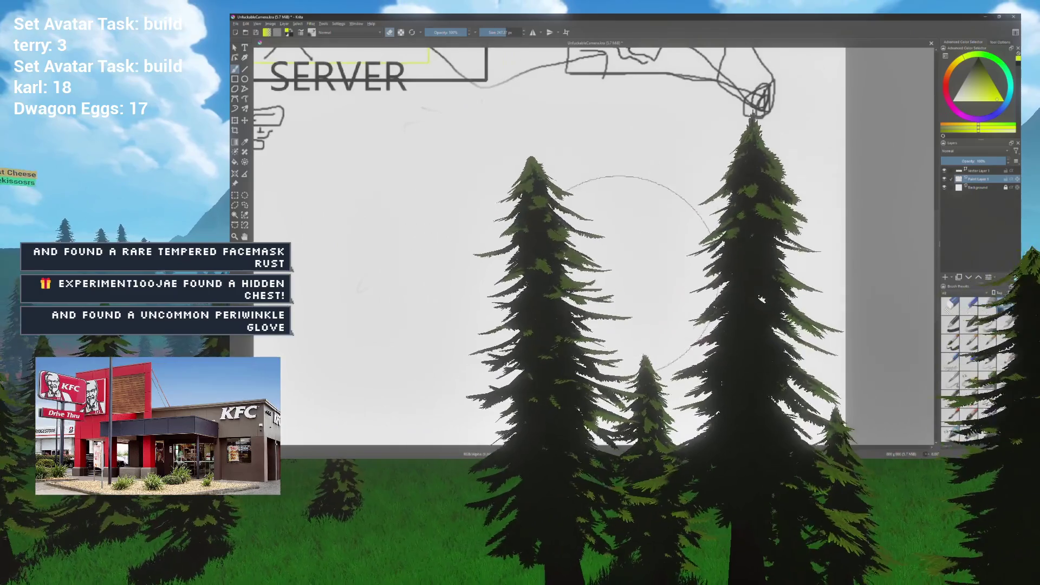
drag(620, 273, 635, 230)
scroll(520, 280, up, 2)
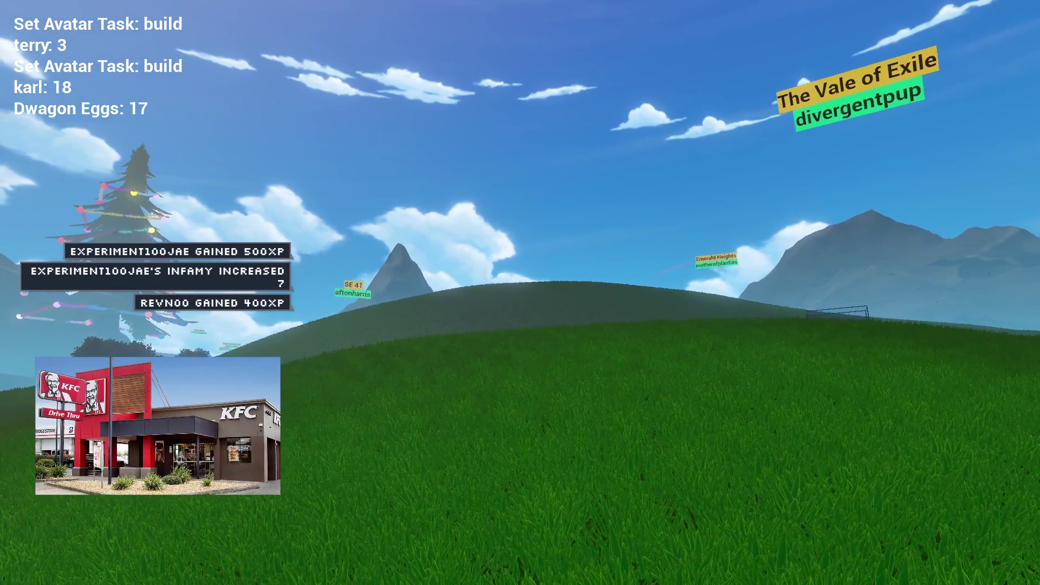
Back away from the rock and turn right past The Vale of Exile toward the foggy valley
key(Left)
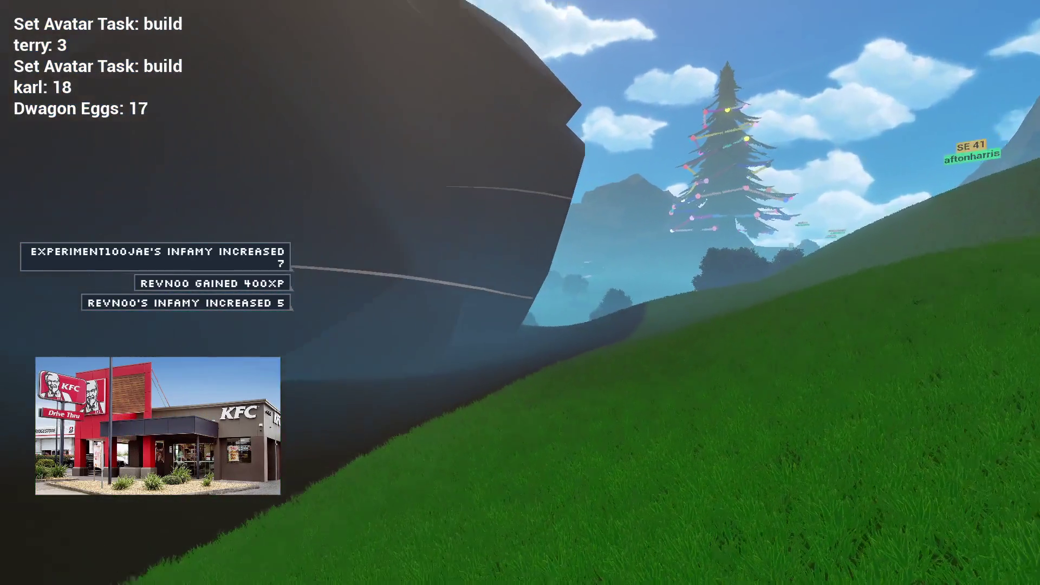
key(s)
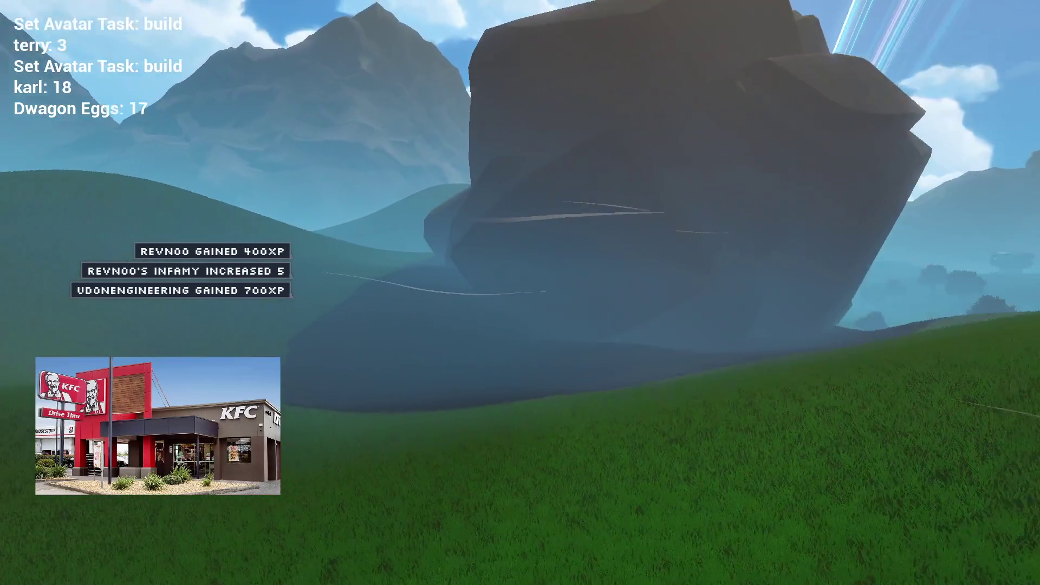
key(Right)
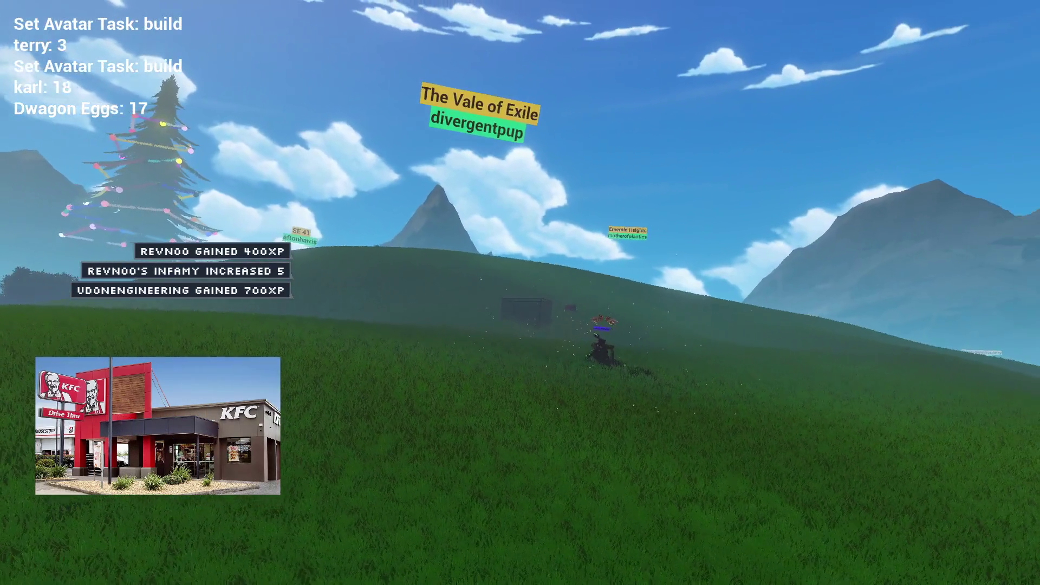
key(Right)
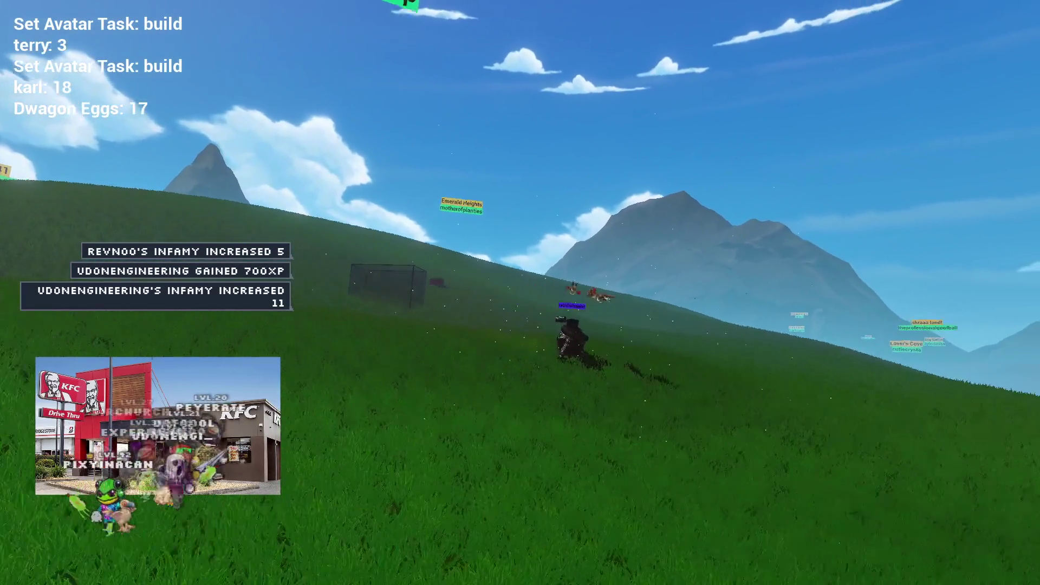
key(Right)
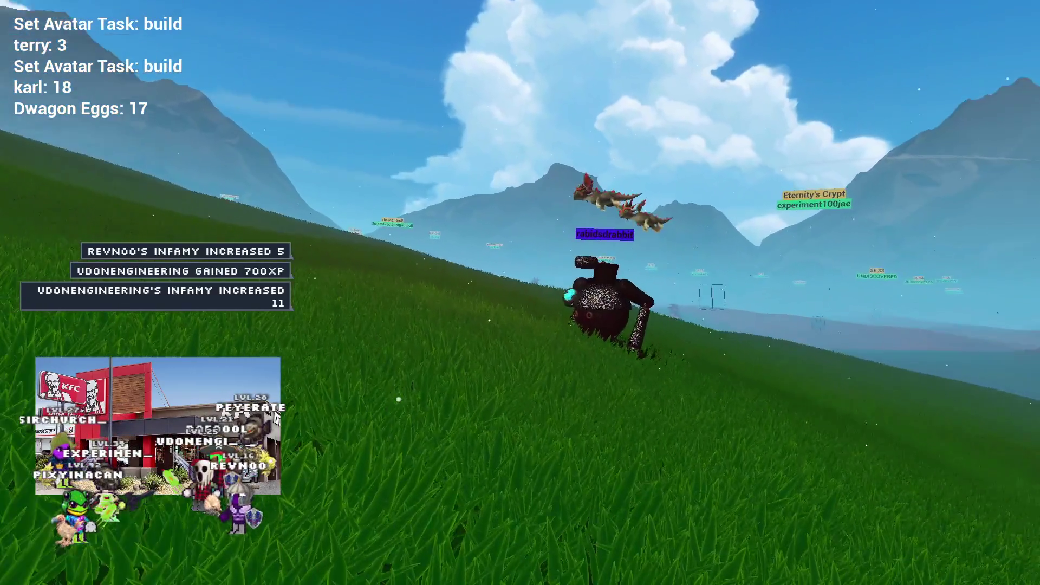
key(Right)
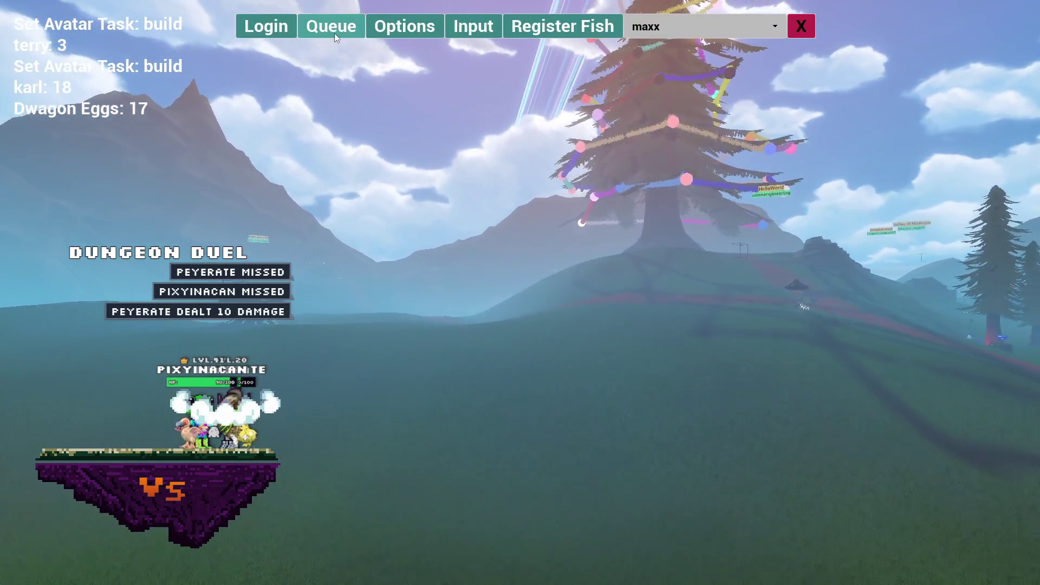
Open the queue panel, close it, and reopen it
click(333, 34)
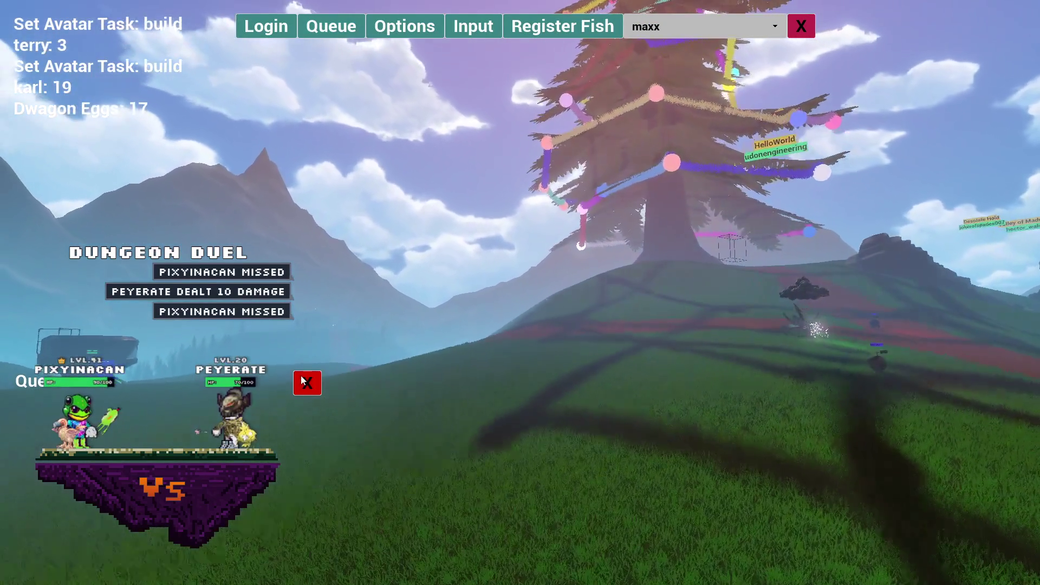
click(303, 379)
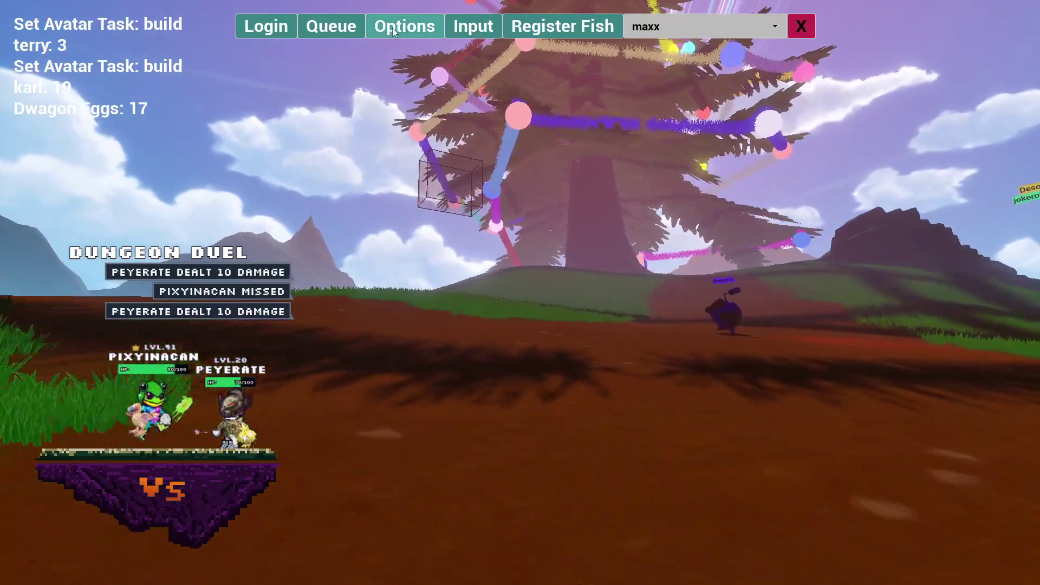
click(331, 26)
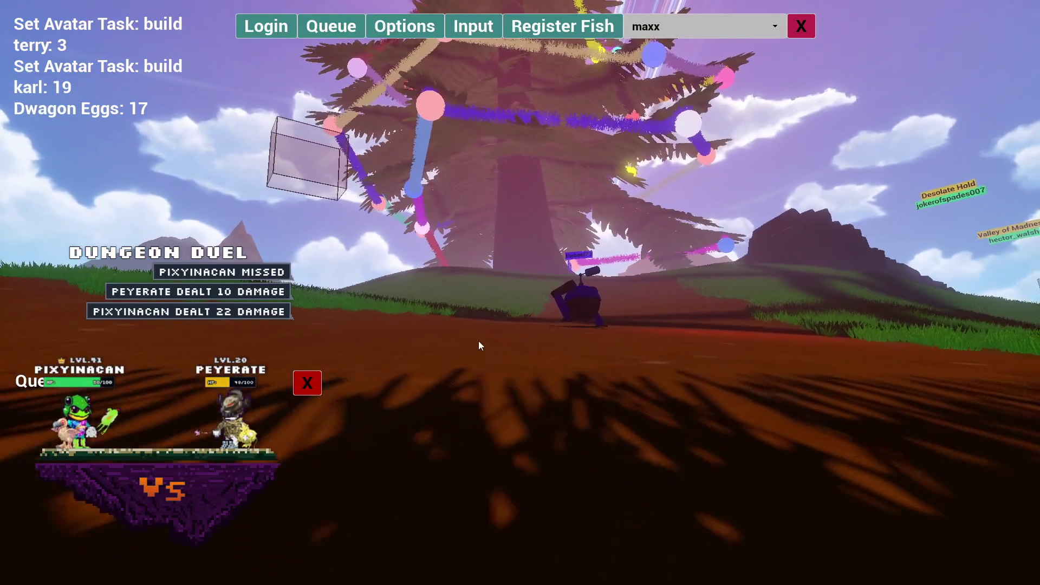
Open the text input bar and replace the player name with the other duellist's name
click(473, 26)
double_click(128, 556)
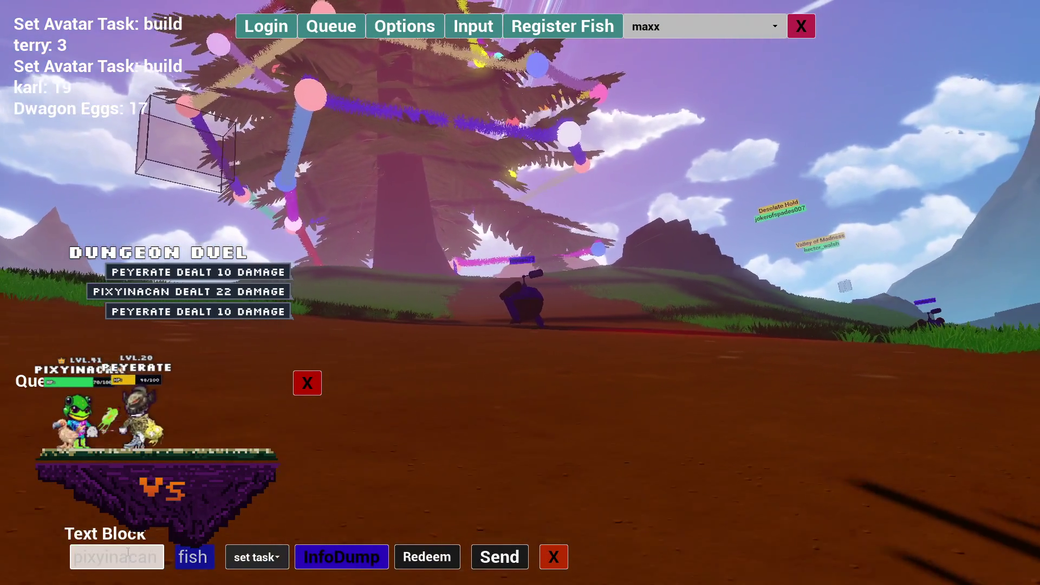
text(peyerate)
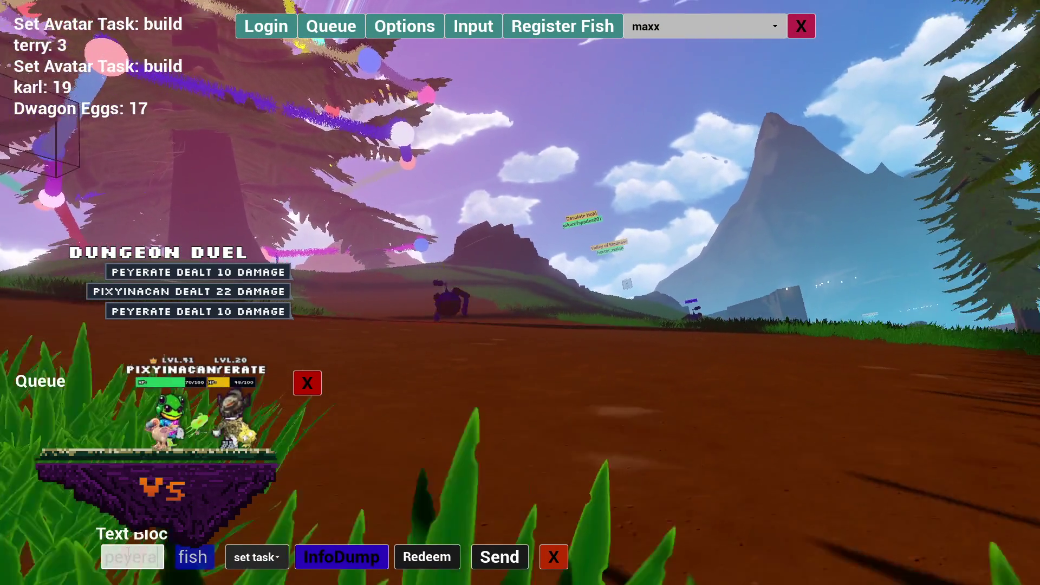